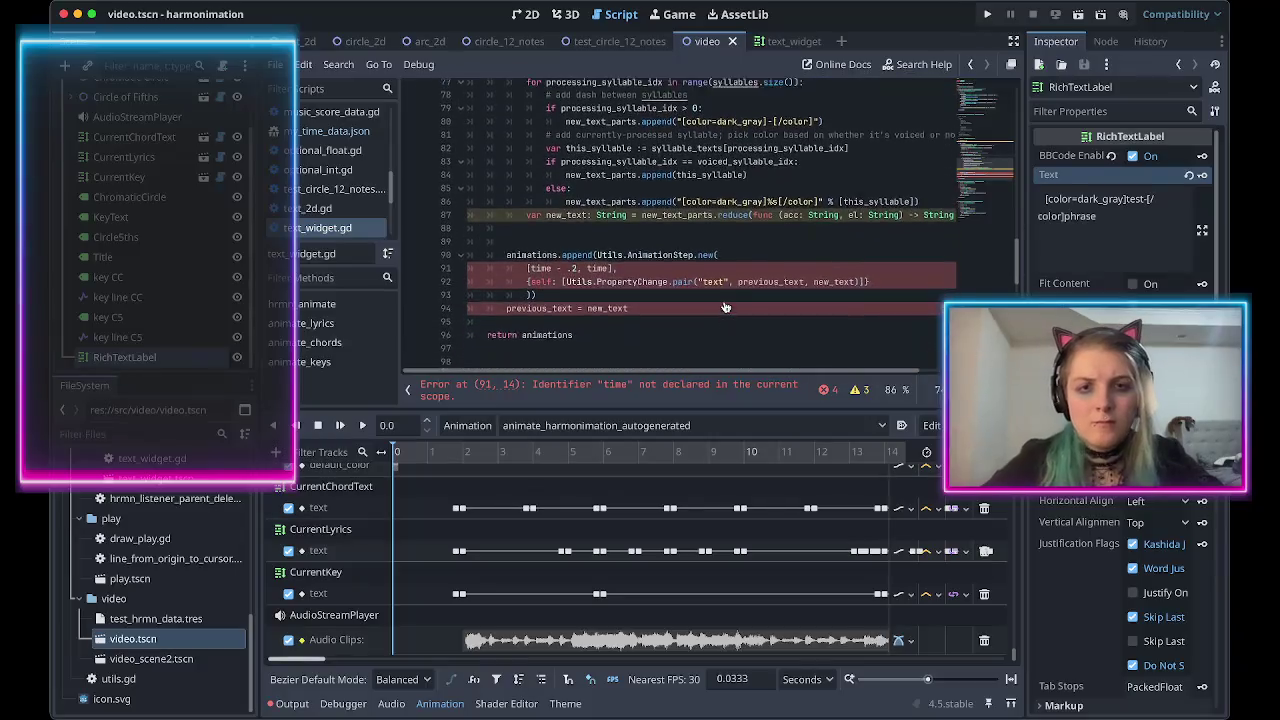
pyautogui.scroll(-3, 720, 307)
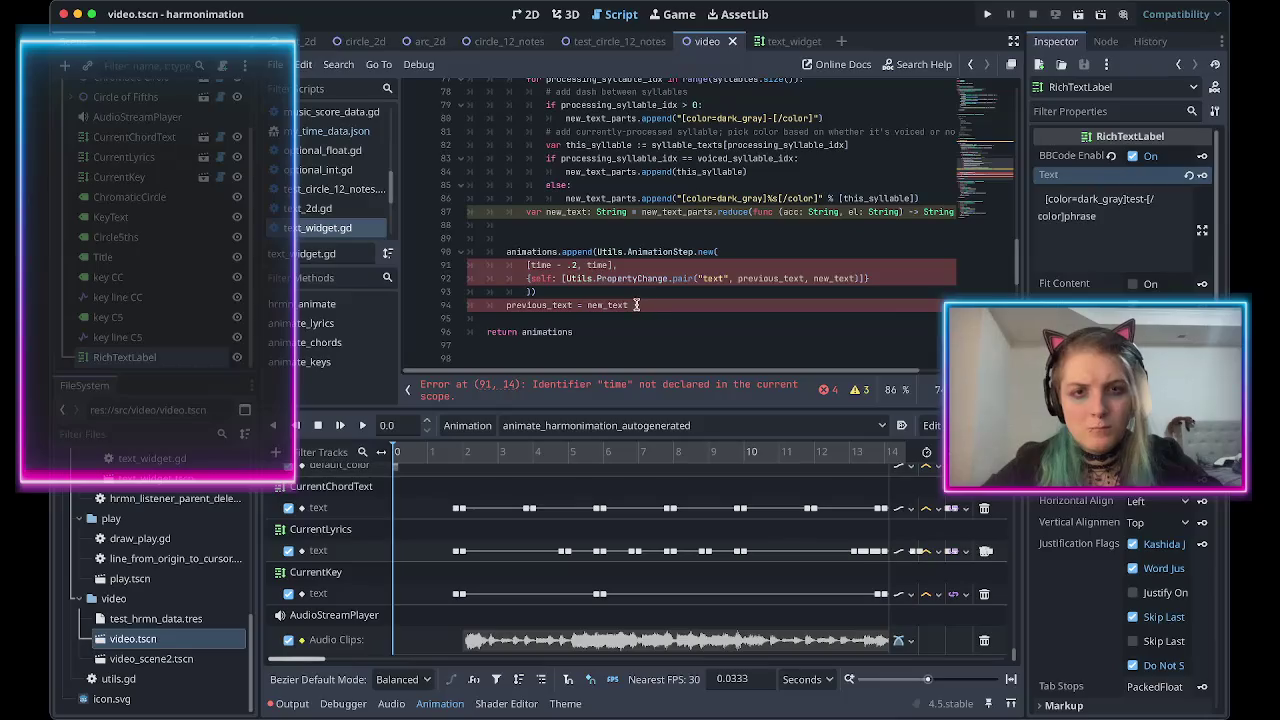
# Indent the animation-adding lines 90–94 into the syllable loop and remove the extra blank line
pyautogui.moveTo(641, 305); pyautogui.dragTo(557, 246)
pyautogui.press('Tab')
pyautogui.click(561, 238)
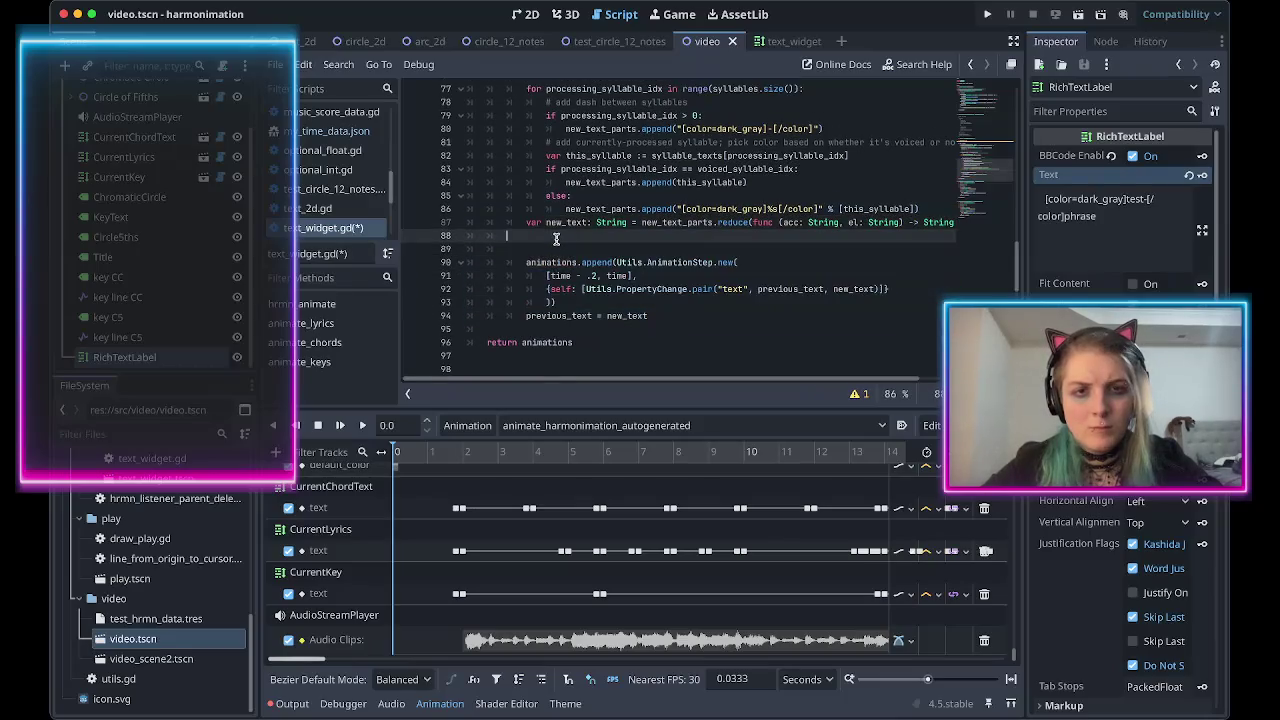
pyautogui.press('BackSpace')
pyautogui.press('BackSpace')
pyautogui.hscroll(-3, 537, 262)
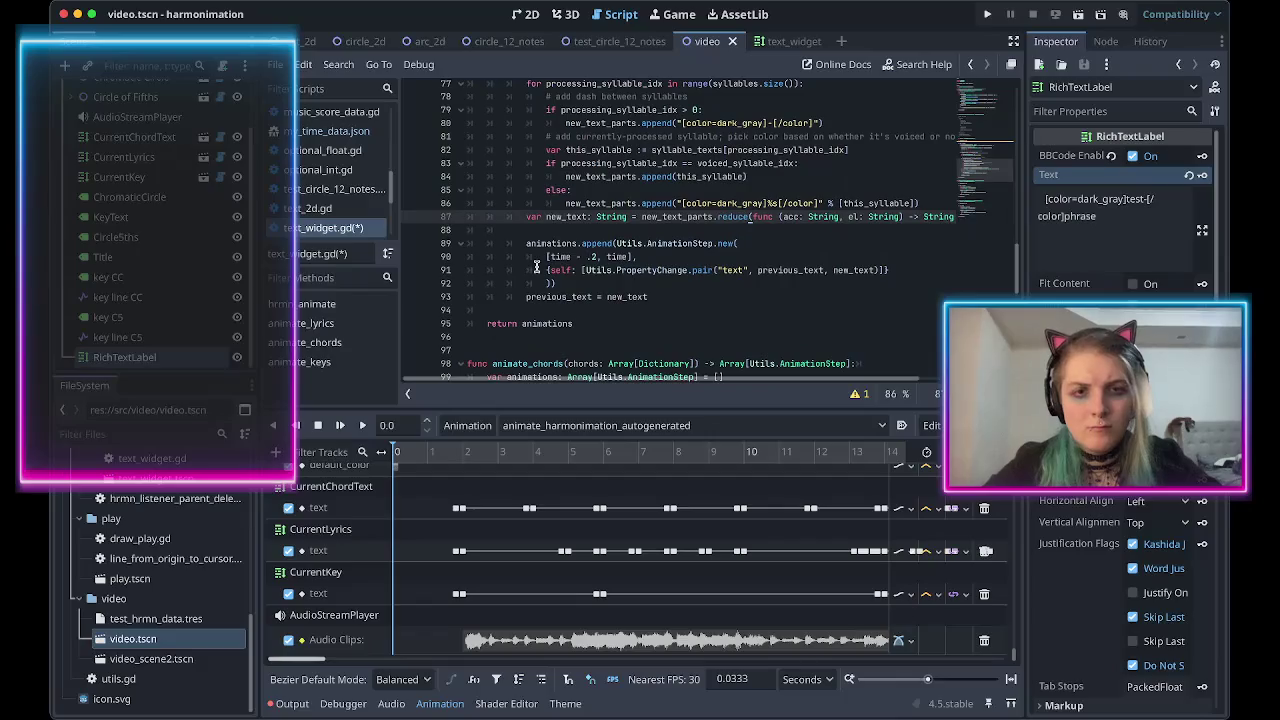
# Add the comment '# add animation for this syllable' above the block and save text_widget.gd
pyautogui.click(556, 231)
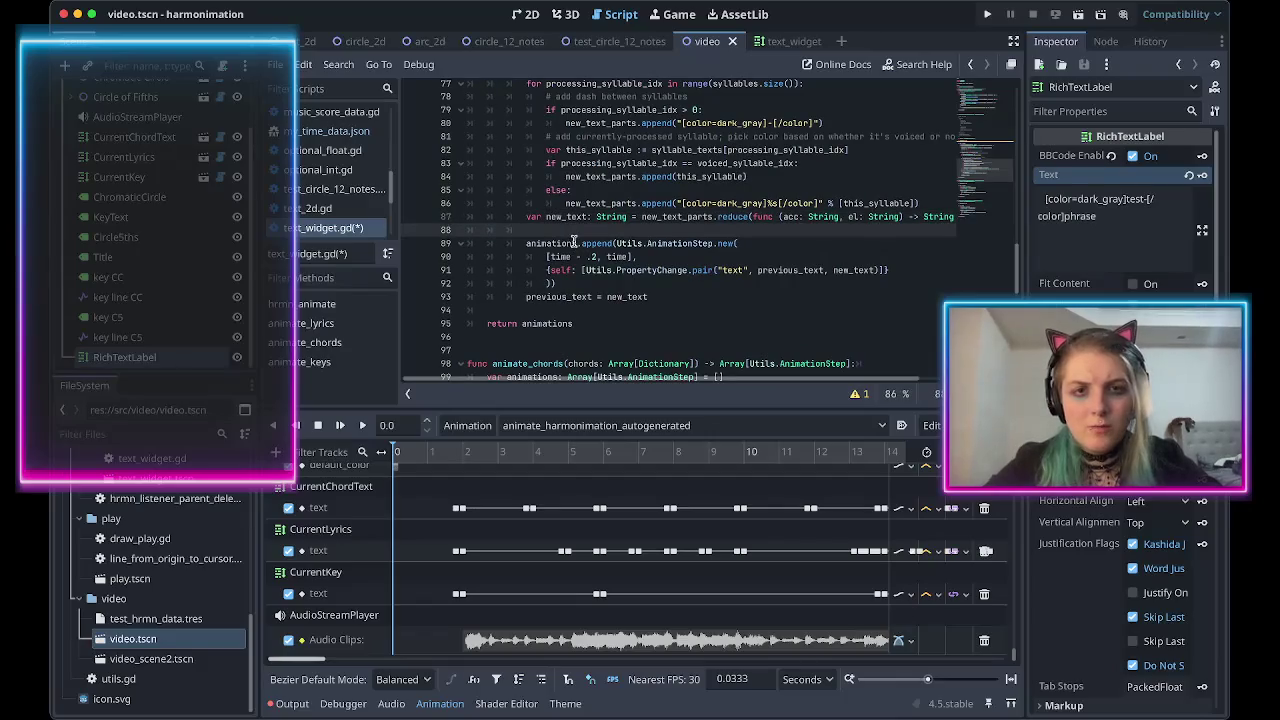
pyautogui.write('d')
pyautogui.press('Home')
pyautogui.press('Return')
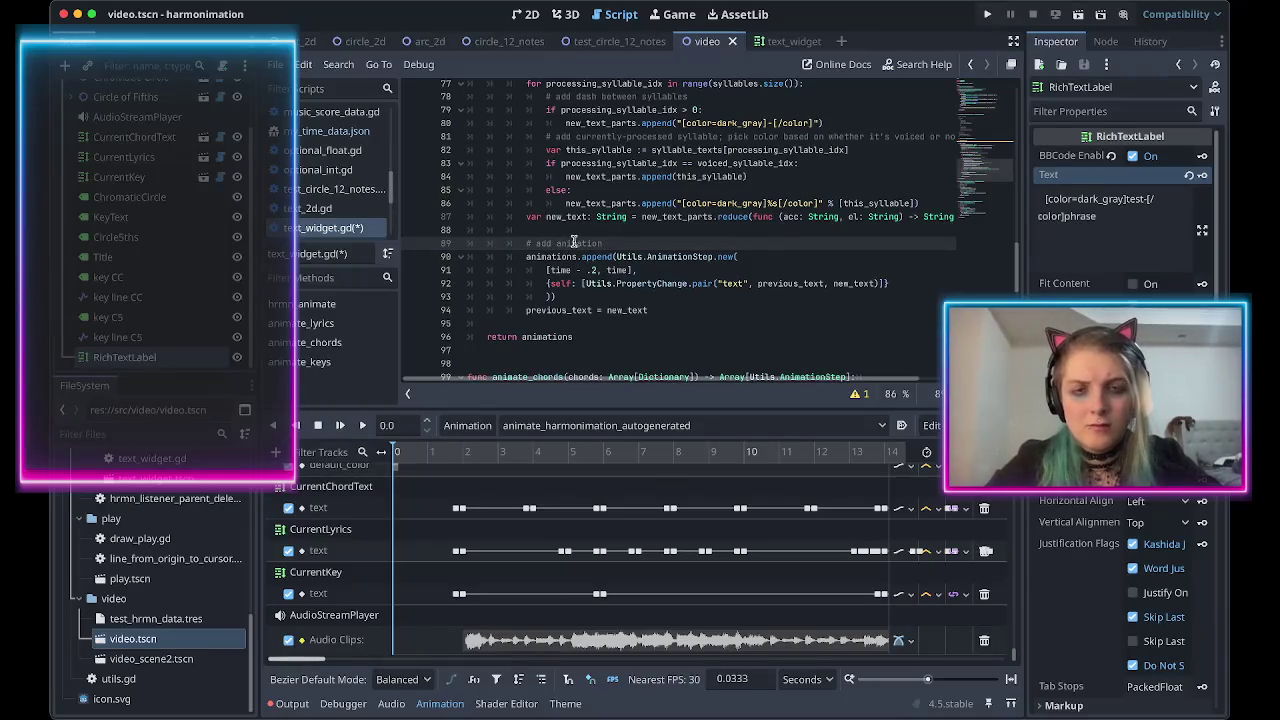
pyautogui.write('for this syllable')
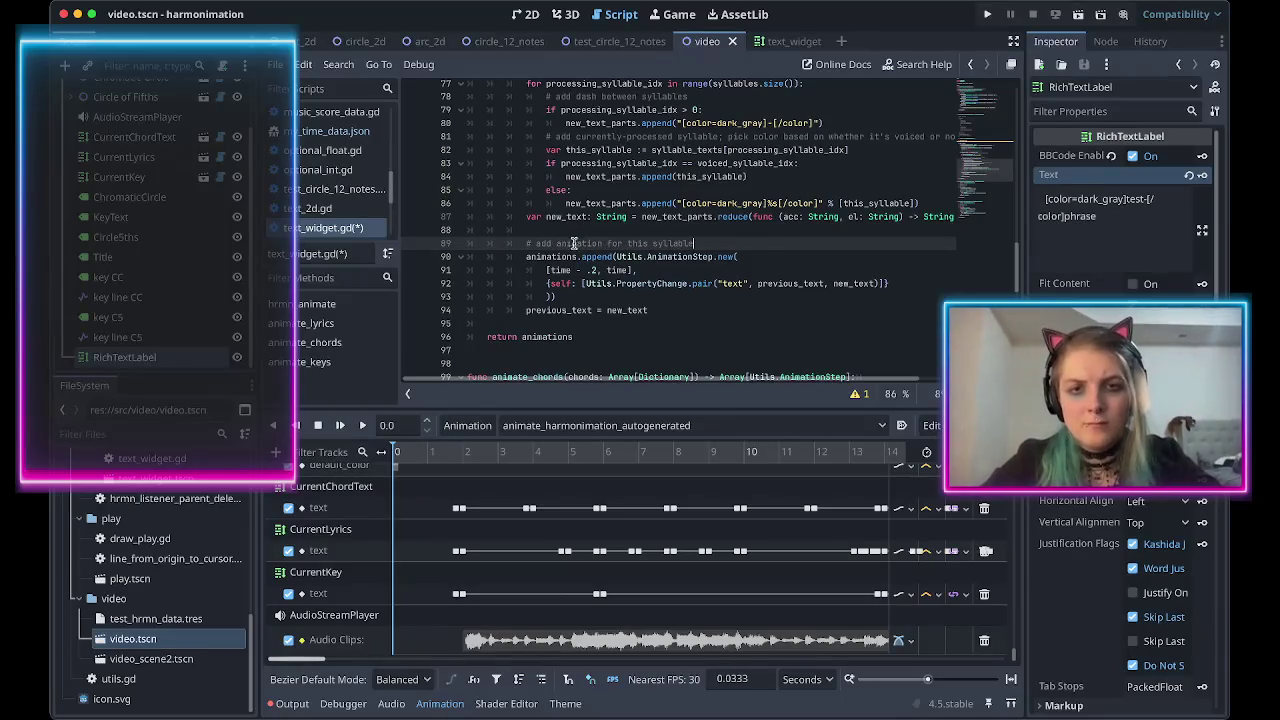
pyautogui.hotkey('ctrl', 's')
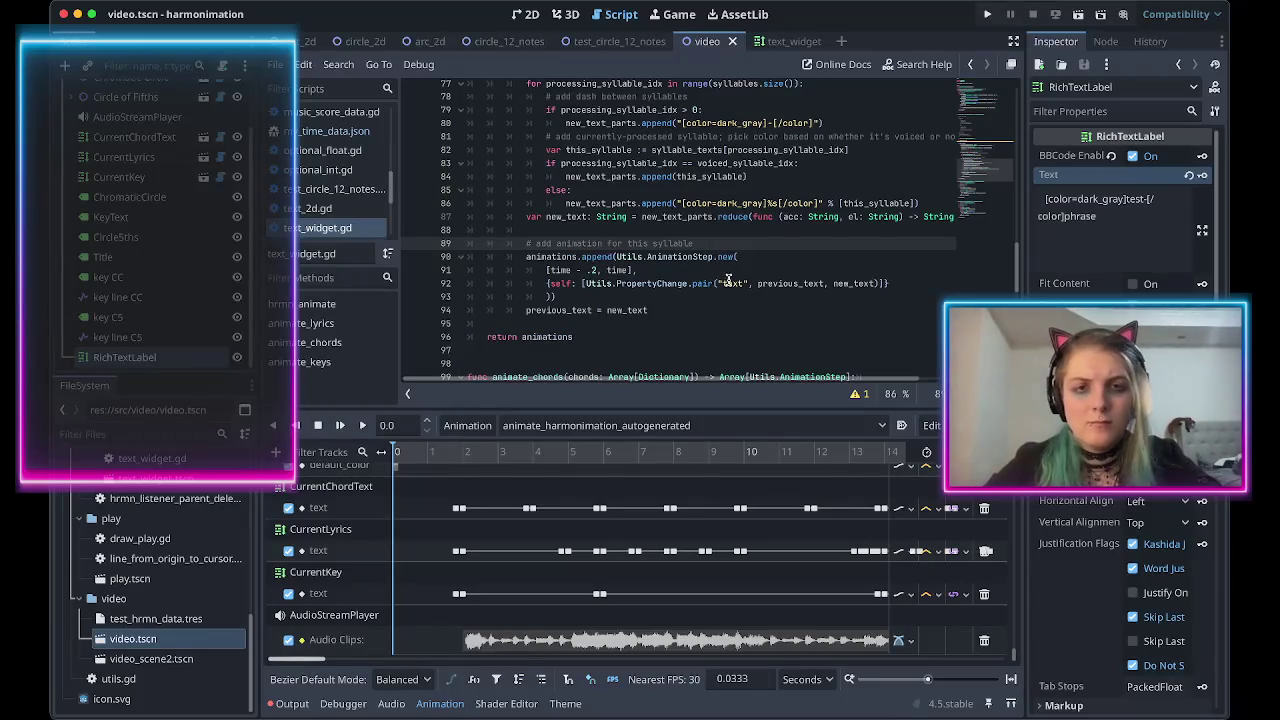
pyautogui.scroll(1, 718, 271)
pyautogui.scroll(1, 718, 271)
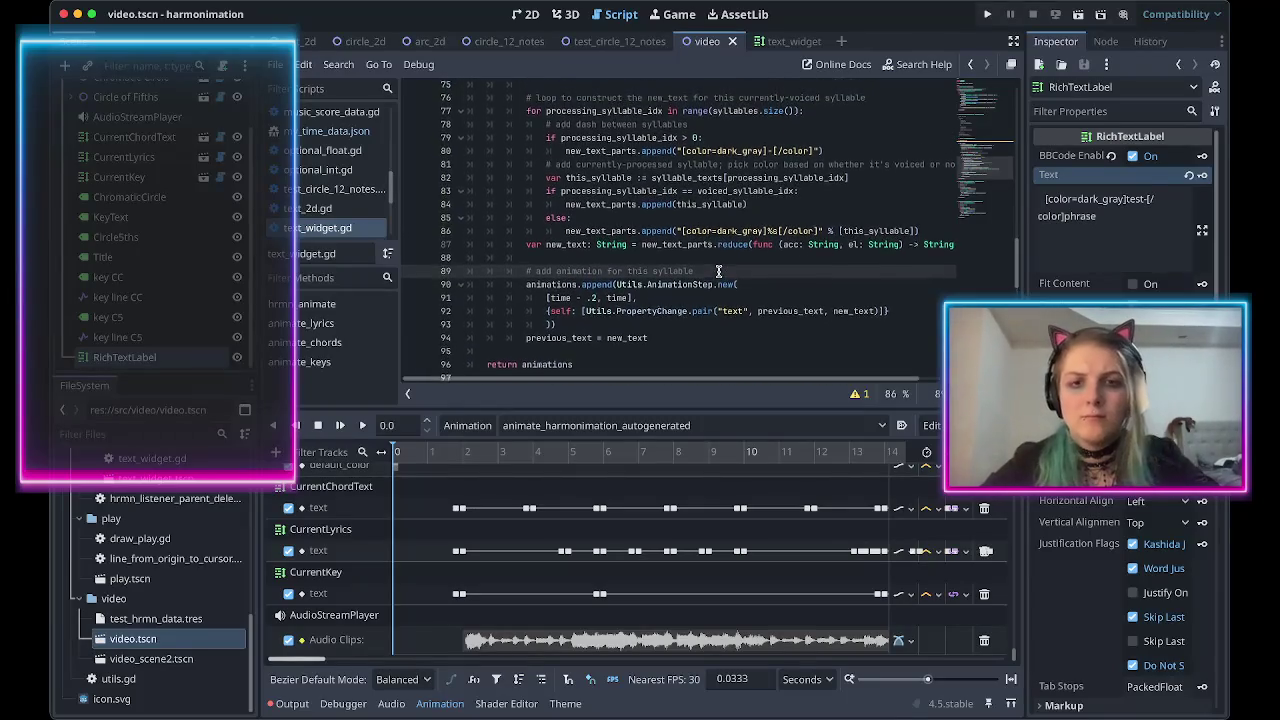
# Draft a comment about a too-recent previous change, then delete it, leaving a blank line
pyautogui.press('Up')
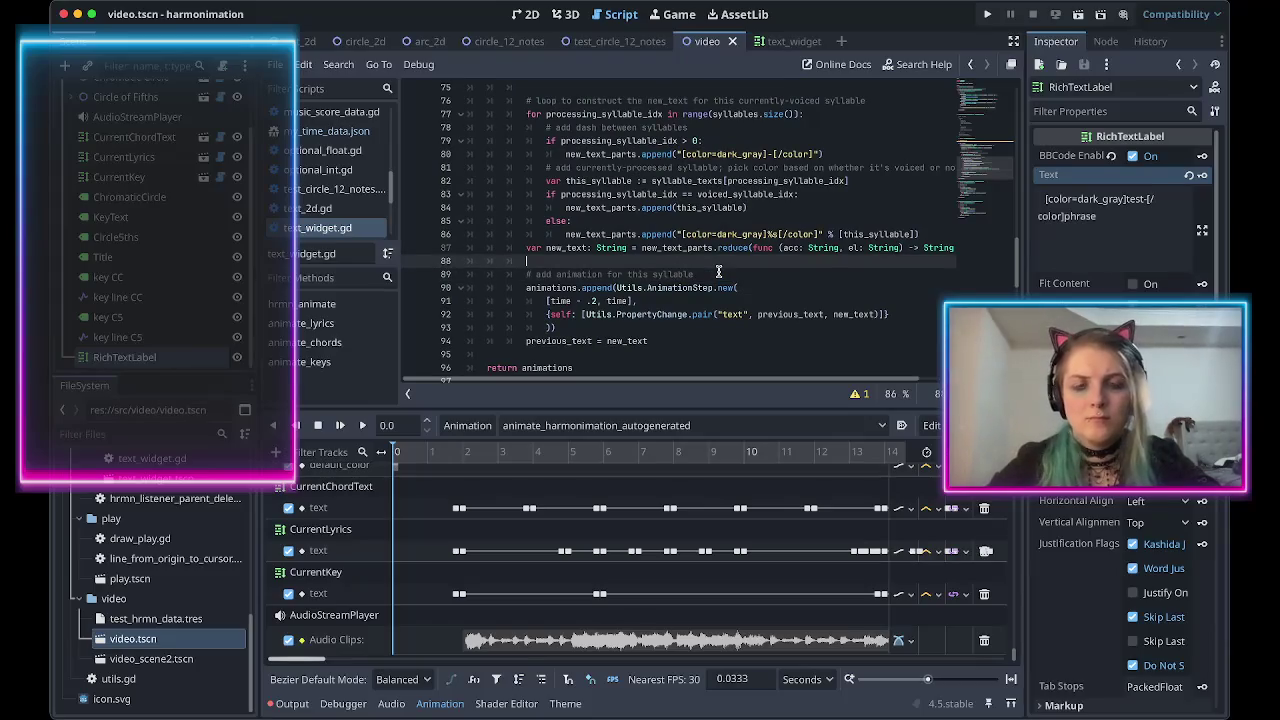
pyautogui.write('ious')
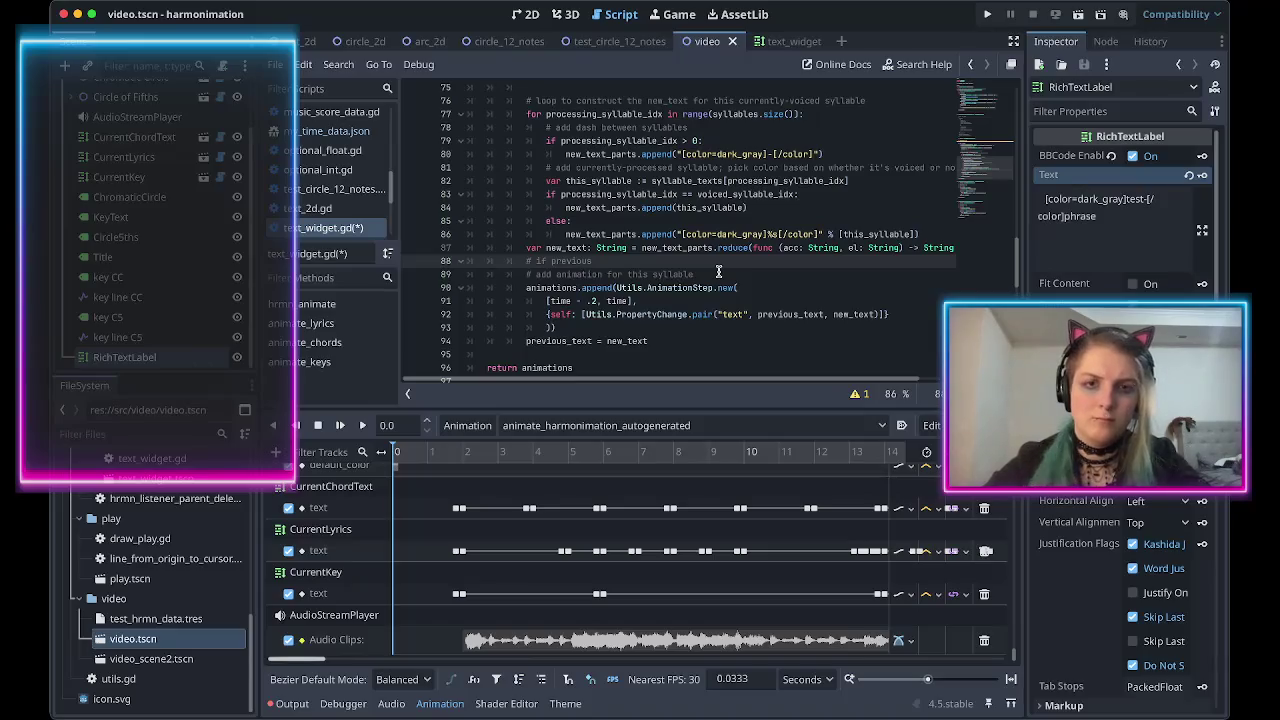
pyautogui.scroll(-1, 718, 271)
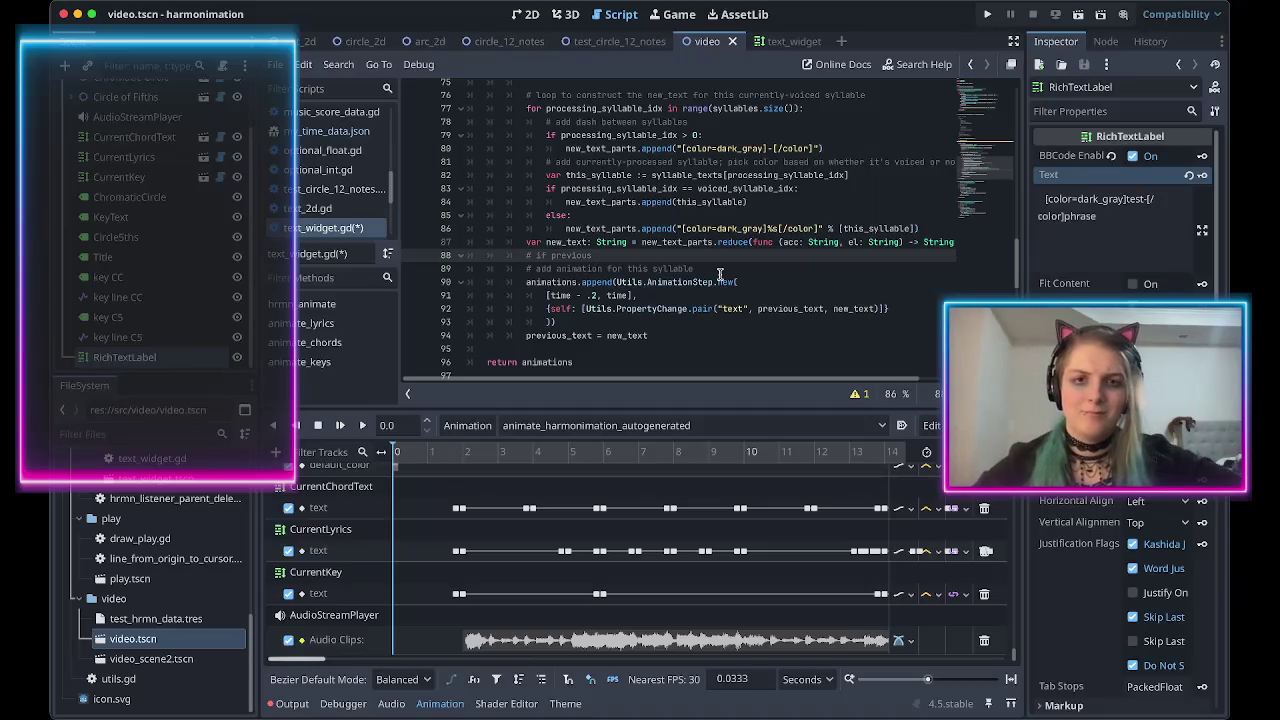
pyautogui.write('change happen')
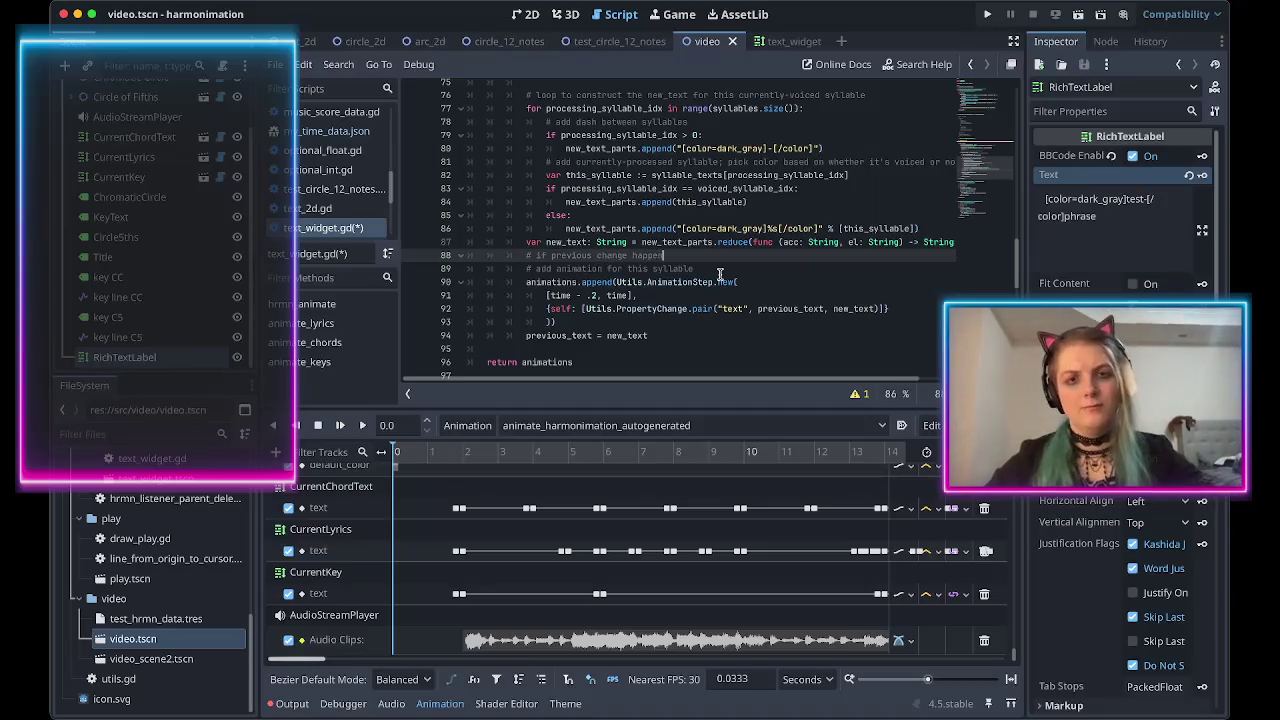
pyautogui.write('ed too recently, just animate')
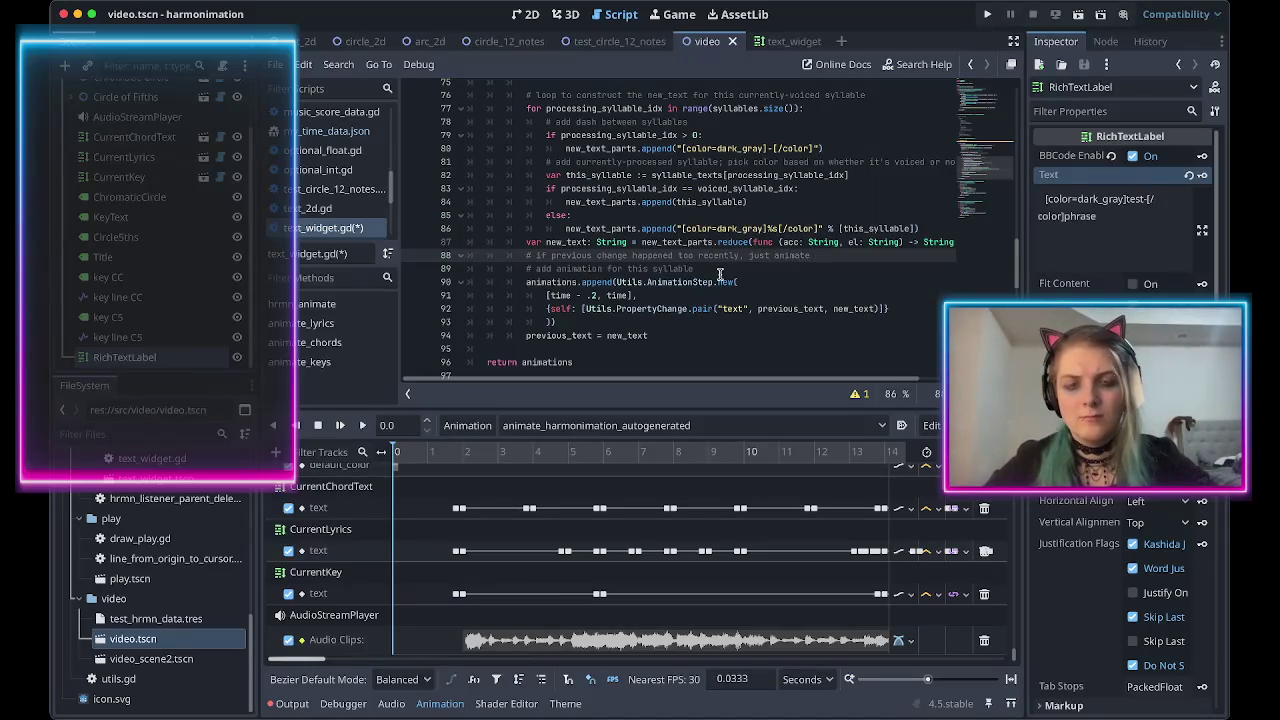
pyautogui.hotkey('ctrl', 'shift', 'Left')
pyautogui.hotkey('ctrl', 'shift', 'Left')
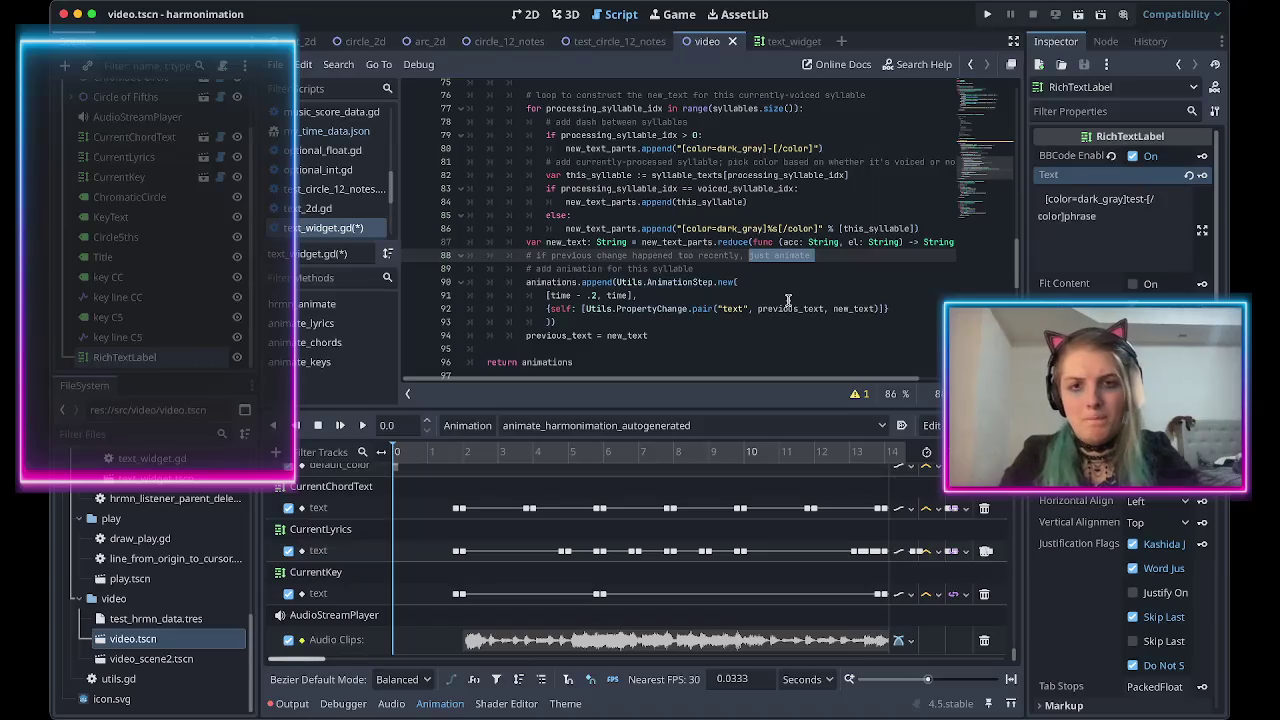
pyautogui.hotkey('shift', 'Home')
pyautogui.press('BackSpace')
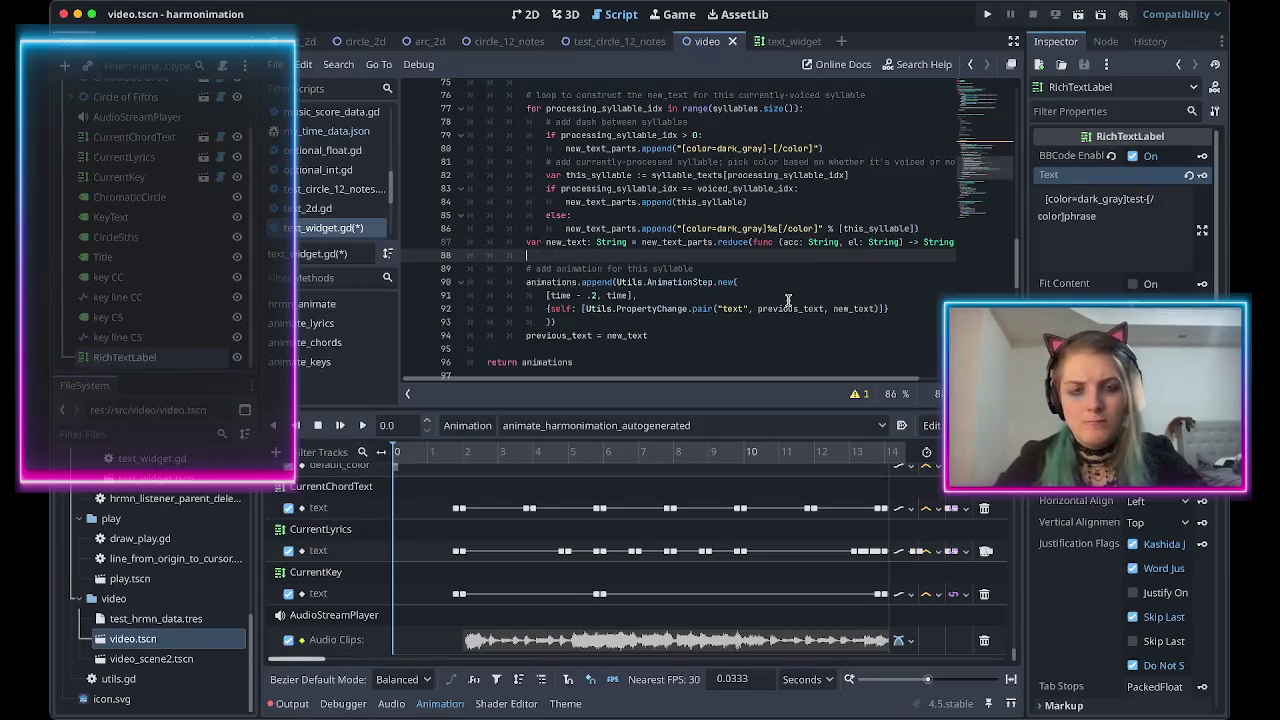
pyautogui.press('Return')
pyautogui.press('Up')
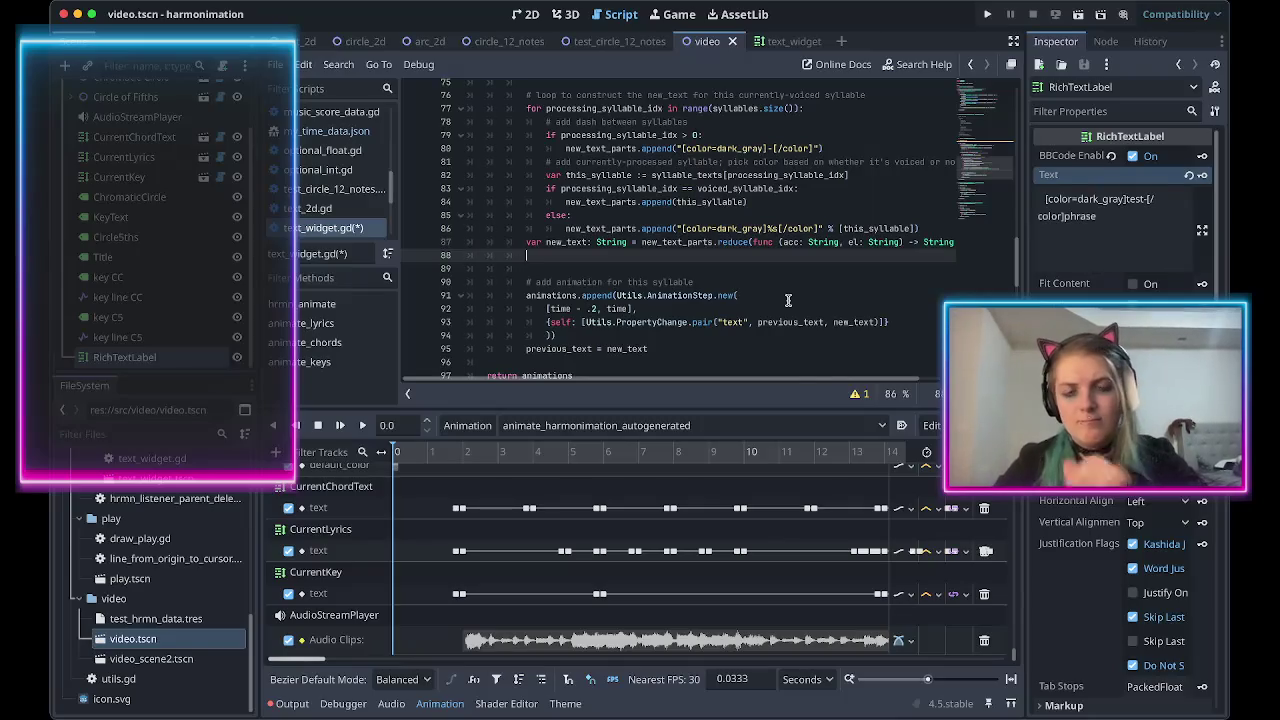
# Write '# if previous animation was too recent, just add this as a single keyframe' and begin 'if'
pyautogui.scroll(1, 788, 300)
pyautogui.press('Return')
pyautogui.write('# if previous')
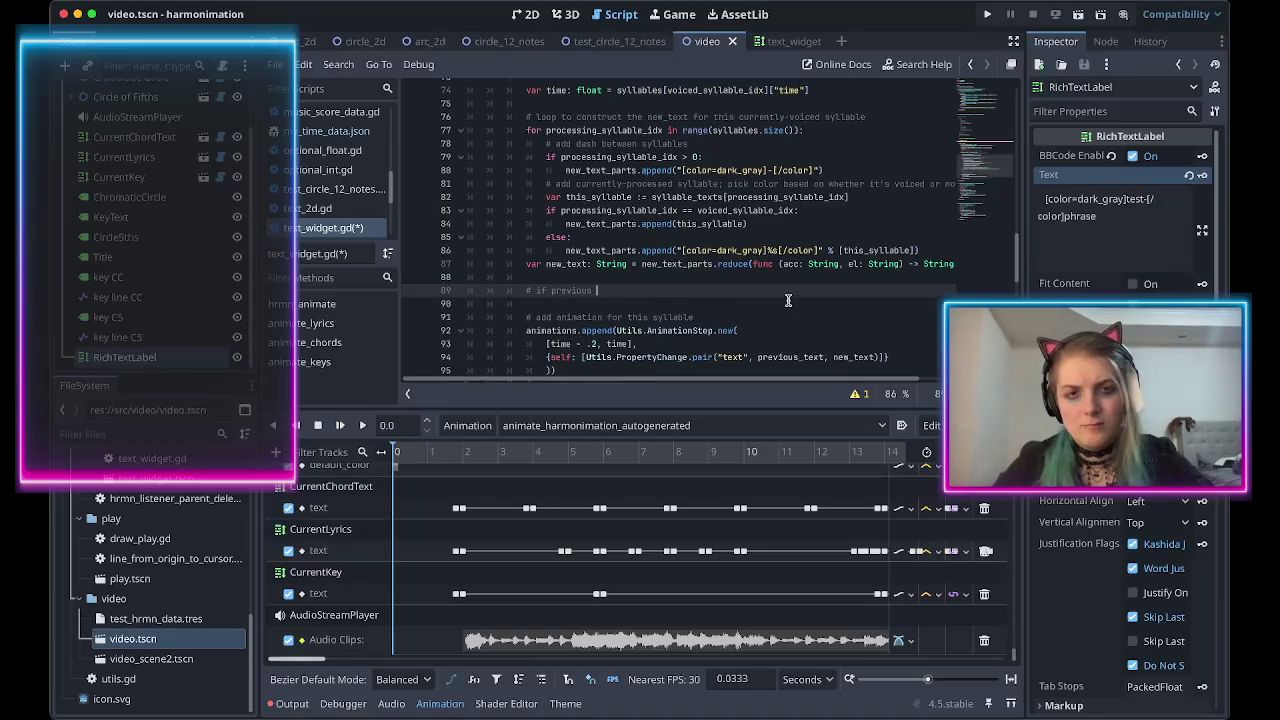
pyautogui.scroll(1, 788, 300)
pyautogui.write('was too re')
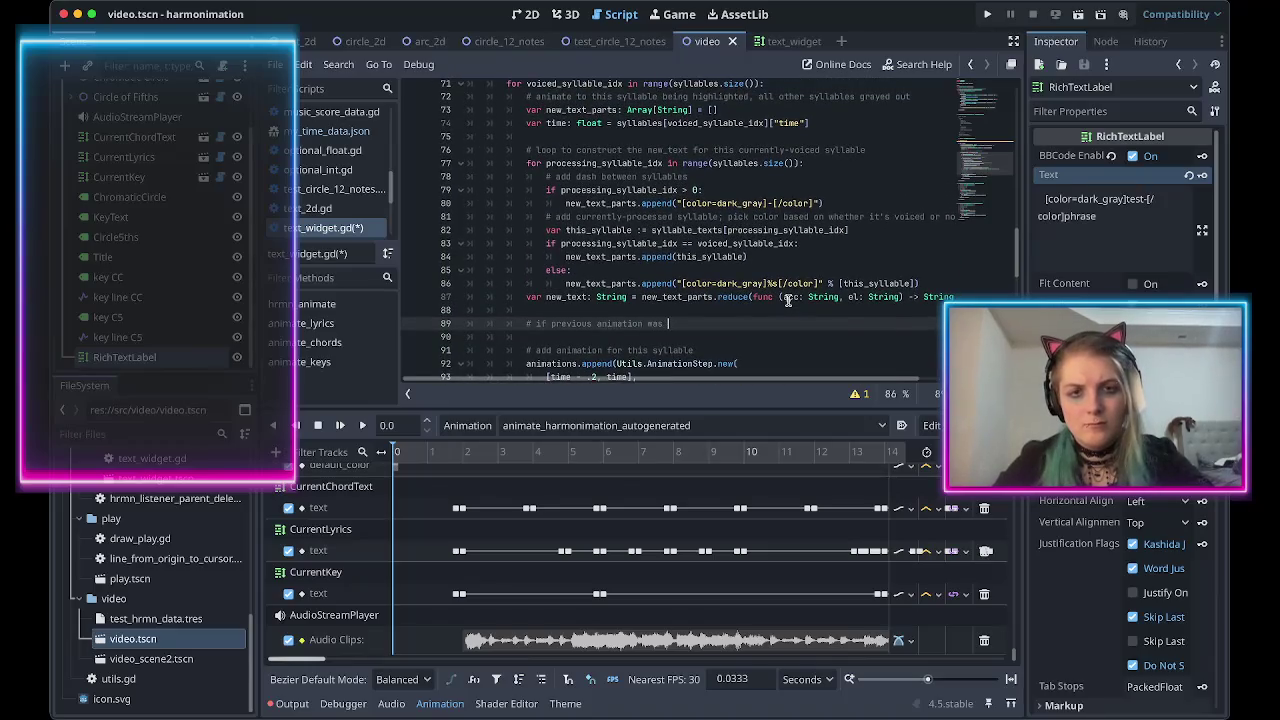
pyautogui.write('cent, just add th')
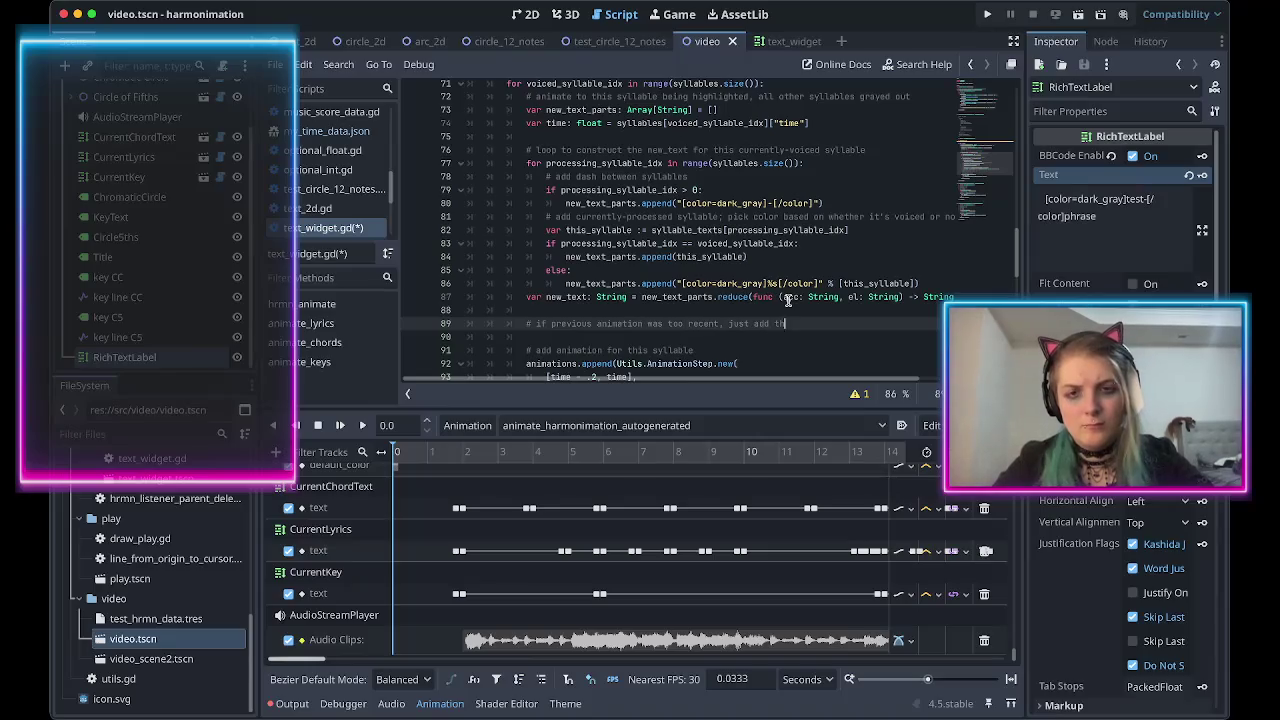
pyautogui.write('is as a single key')
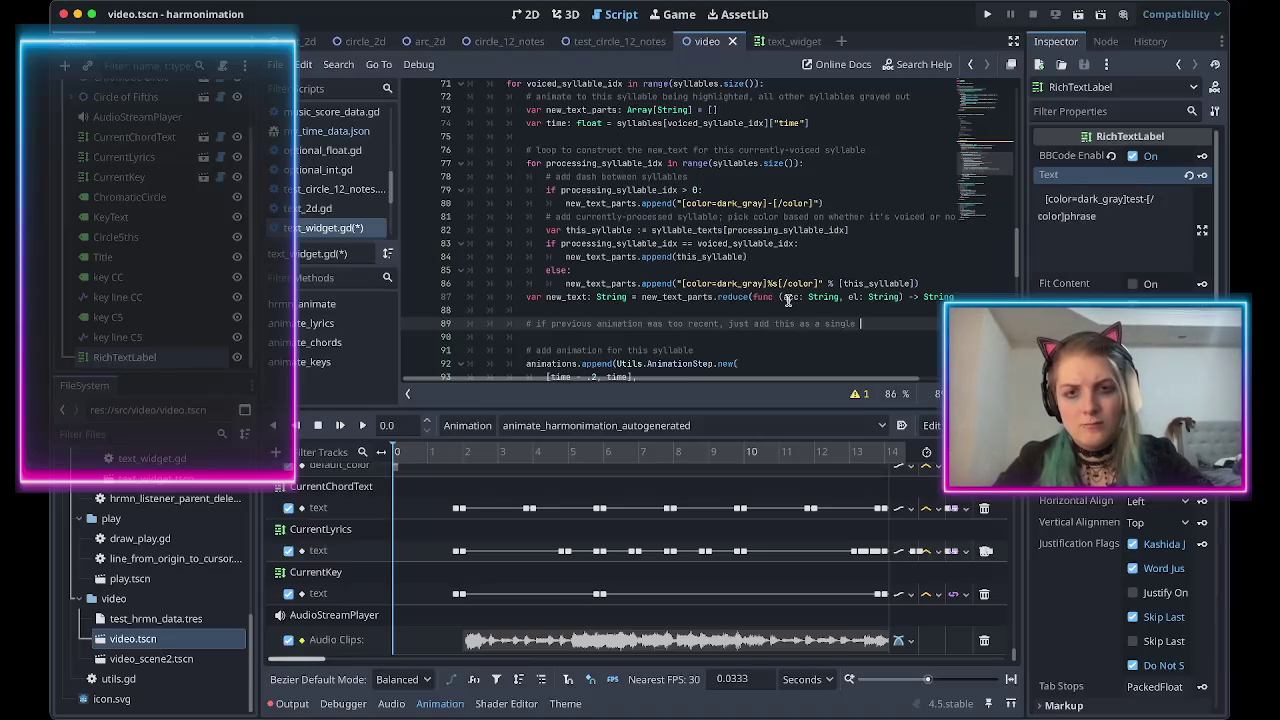
pyautogui.write('fram')
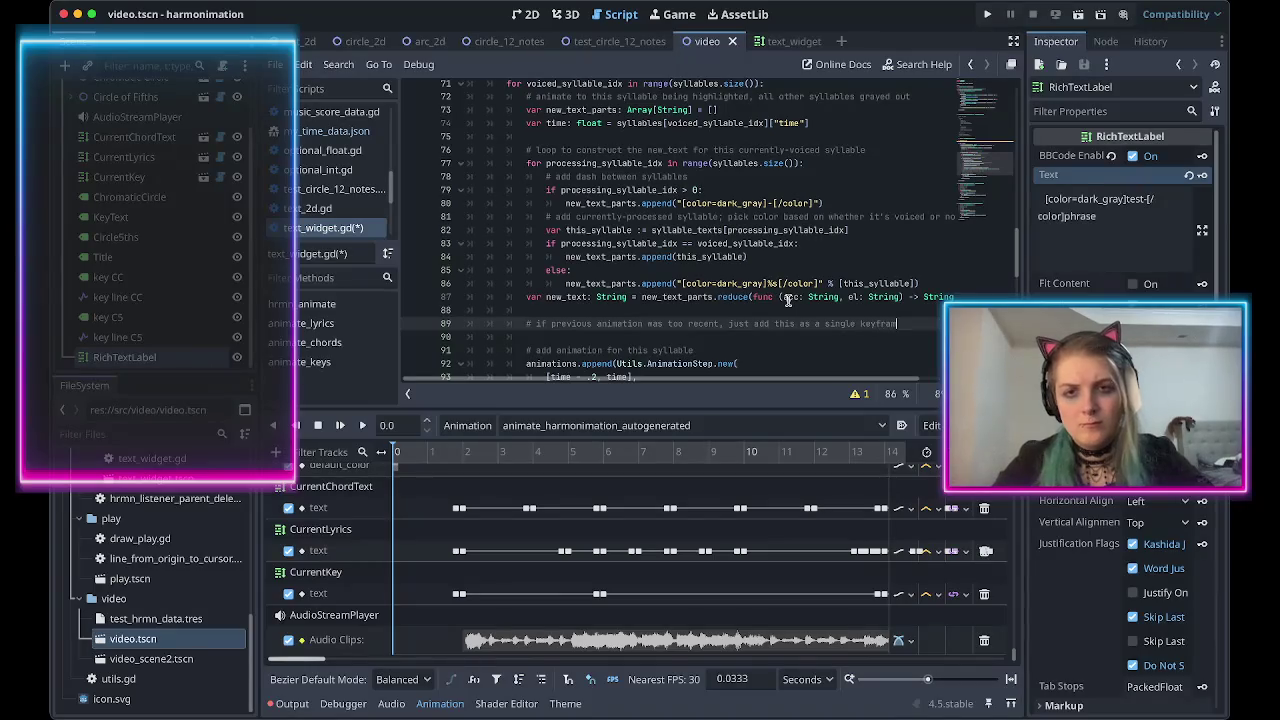
pyautogui.write('e')
pyautogui.press('Return')
pyautogui.write('if')
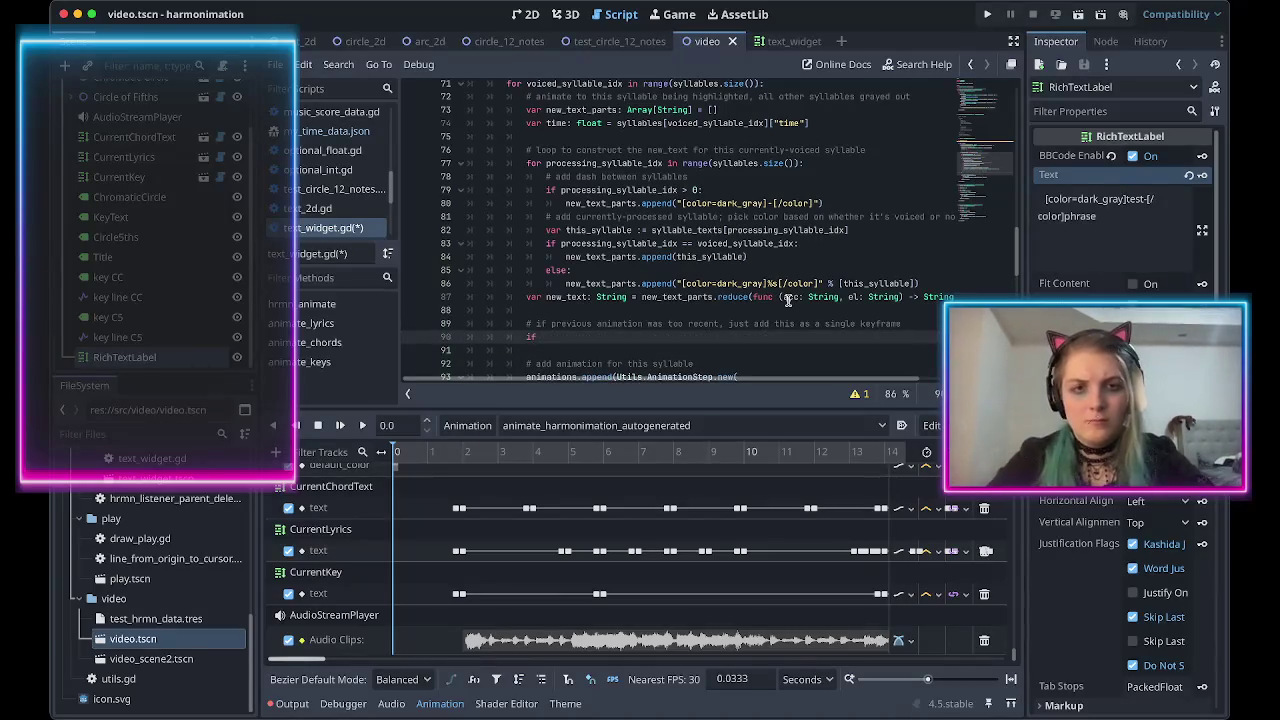
pyautogui.scroll(-2, 789, 301)
pyautogui.scroll(4, 789, 301)
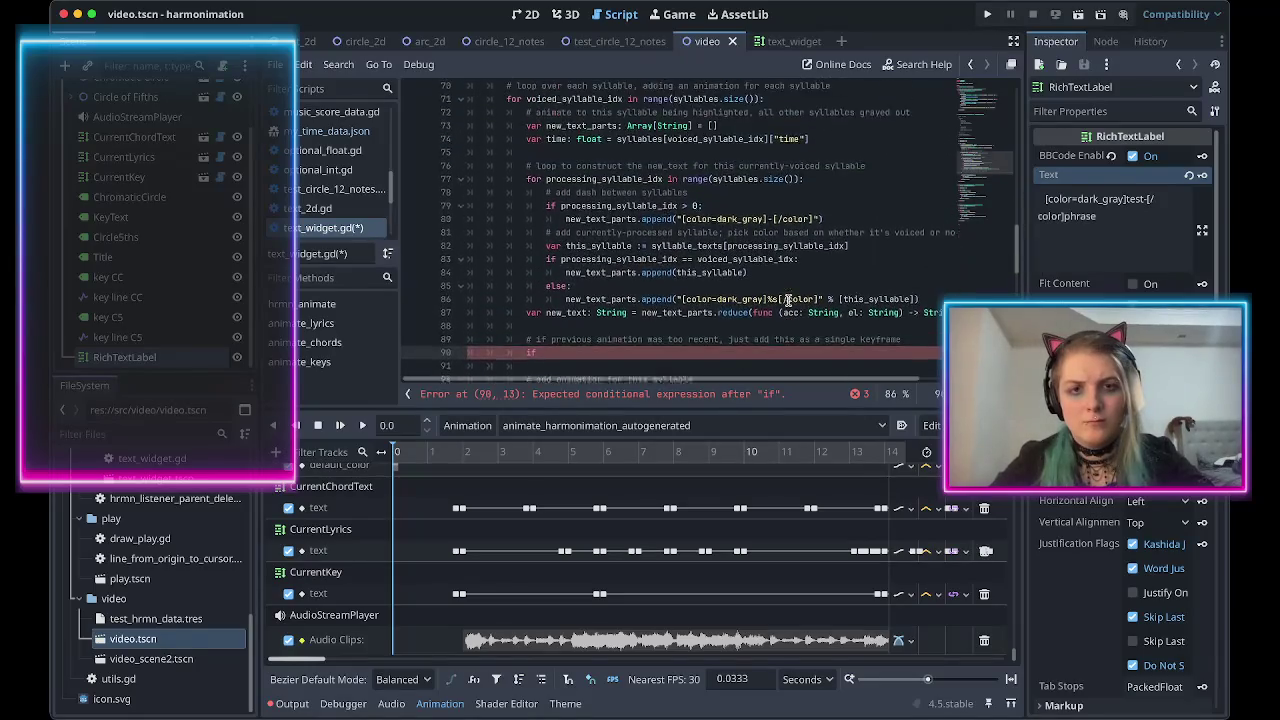
pyautogui.scroll(5, 789, 301)
# Declare var transition_time := 0.2 and start the animation's time range at time - transition_time
pyautogui.click(631, 231)
pyautogui.press('Return')
pyautogui.press('Return')
pyautogui.write('var transition_')
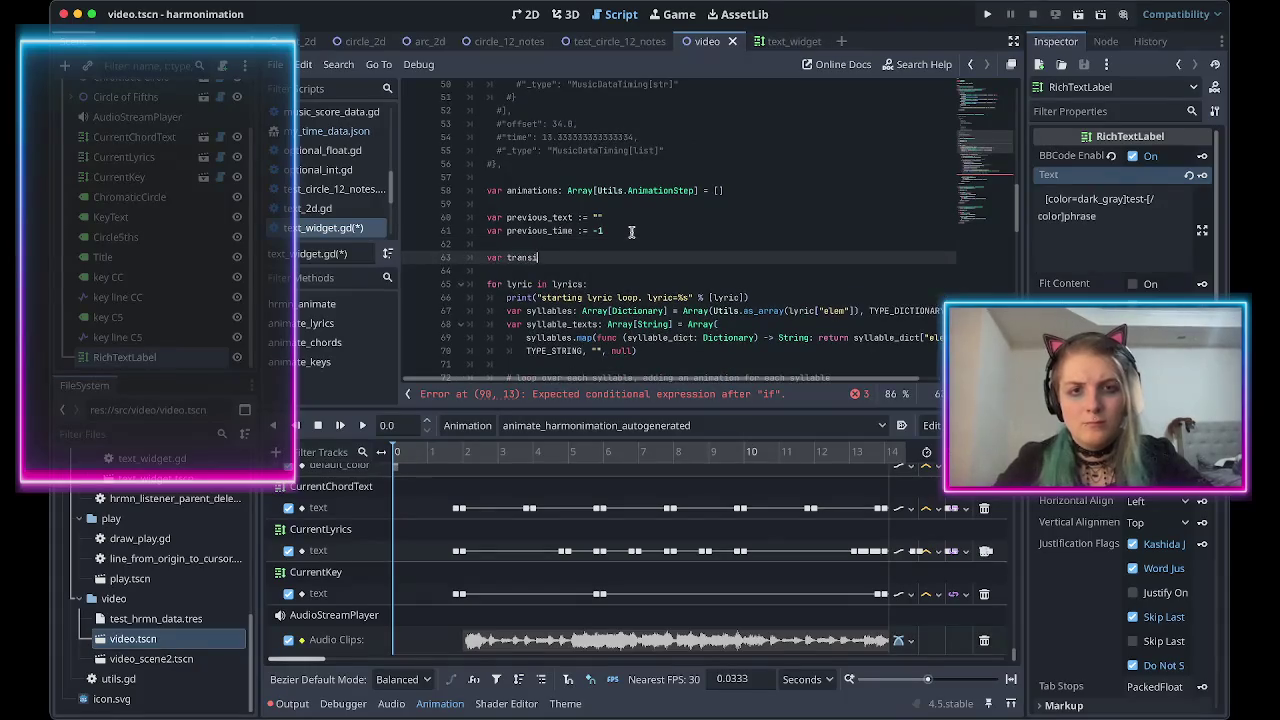
pyautogui.write('time := 0.2')
pyautogui.scroll(-1, 616, 251)
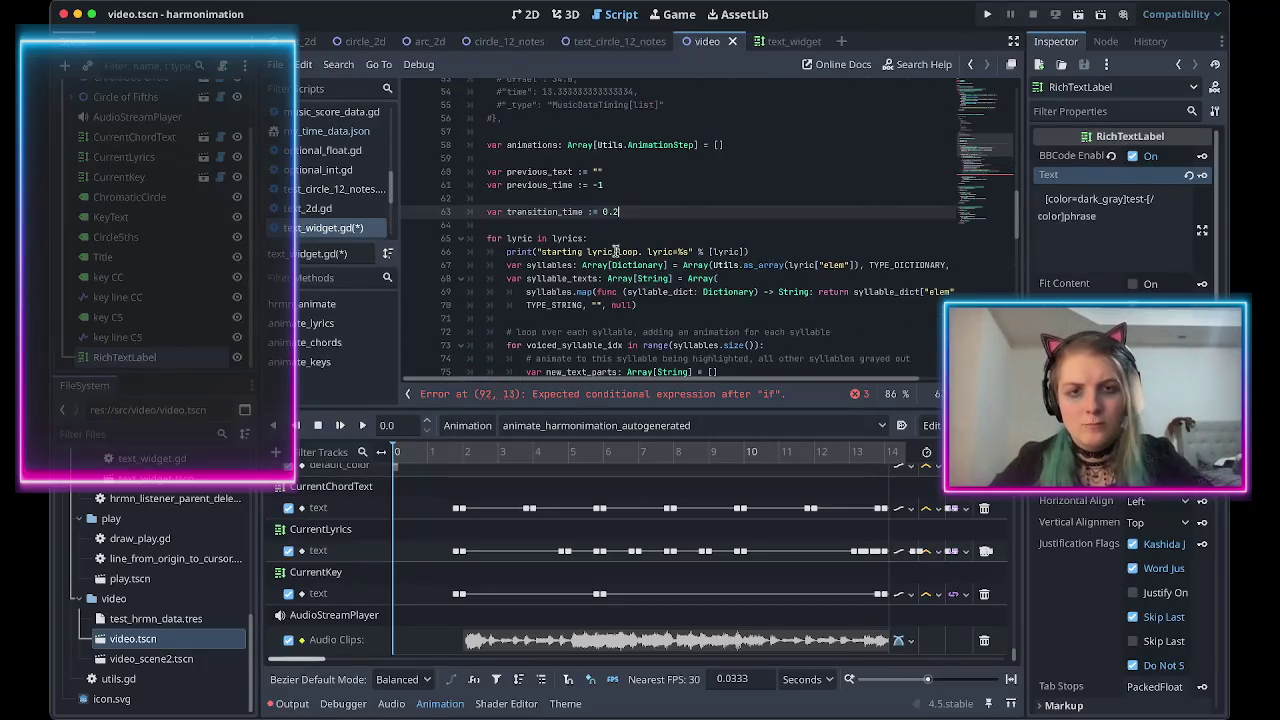
pyautogui.scroll(-10, 605, 255)
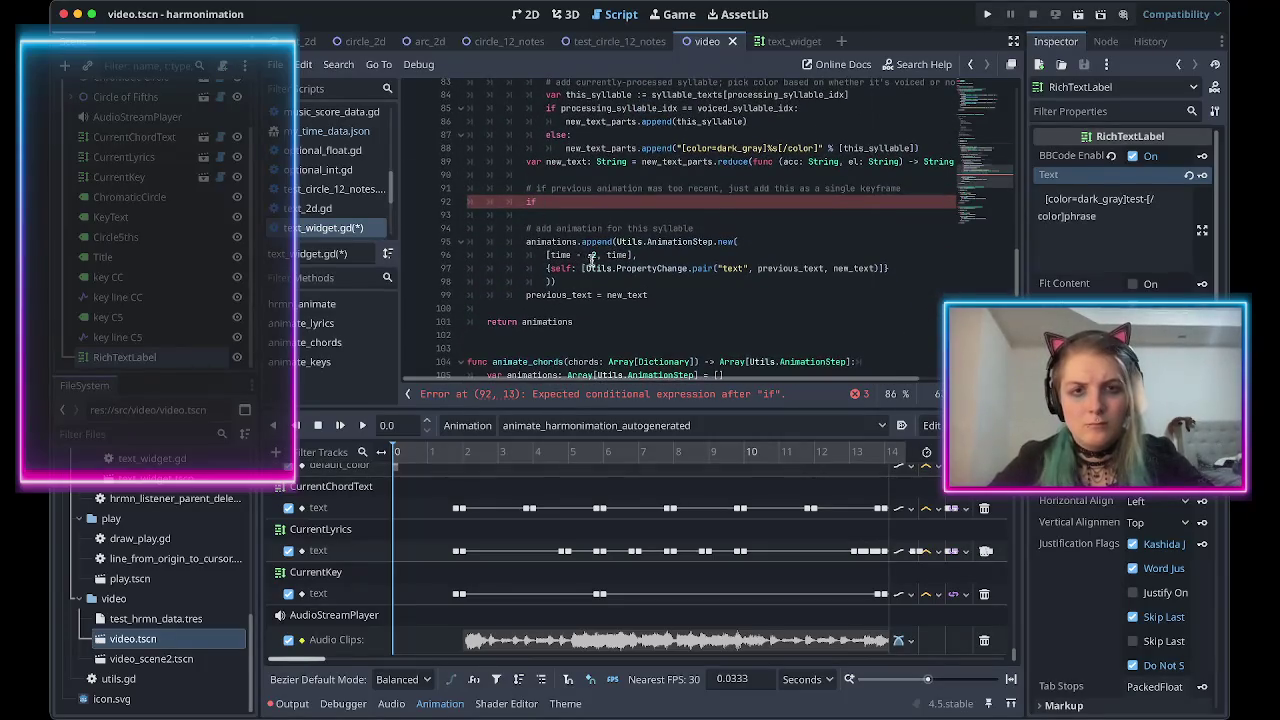
pyautogui.click(591, 256)
pyautogui.write('transition_time')
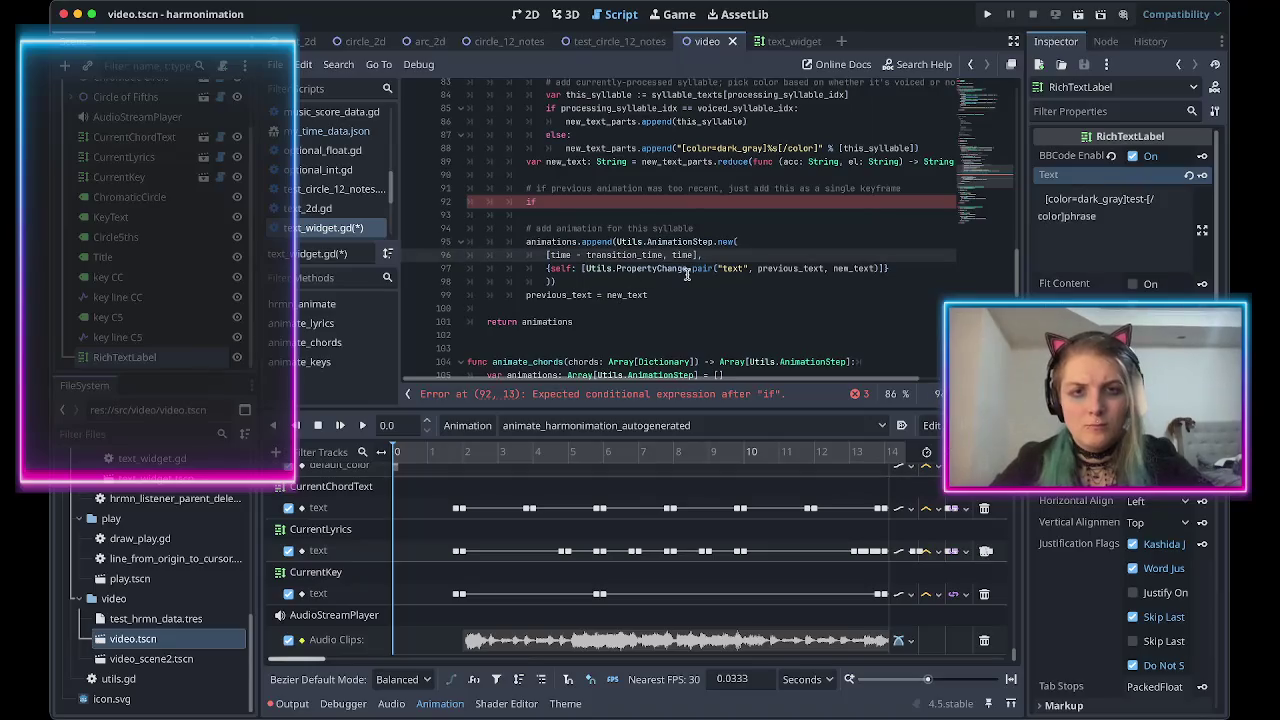
# Continue the if condition on line 92 as 'if time - transition_time <= prev'
pyautogui.click(566, 202)
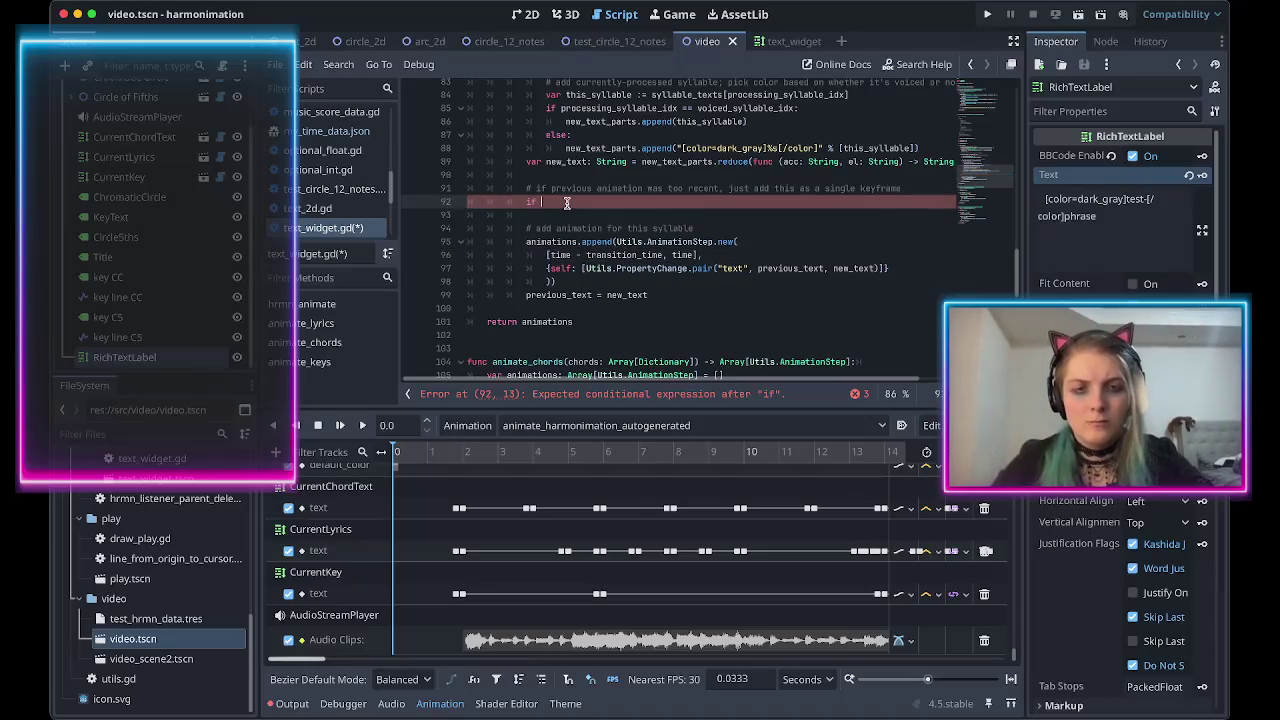
pyautogui.scroll(1, 566, 202)
pyautogui.write('time - trans')
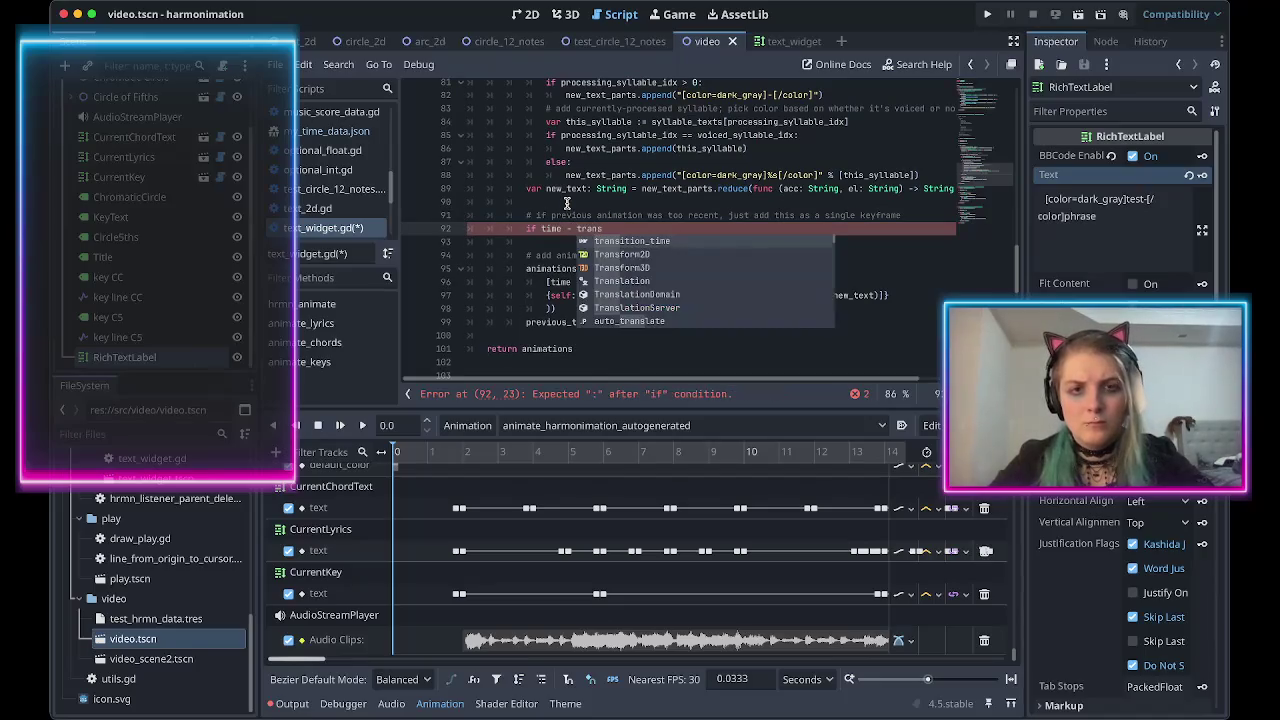
pyautogui.press('Return')
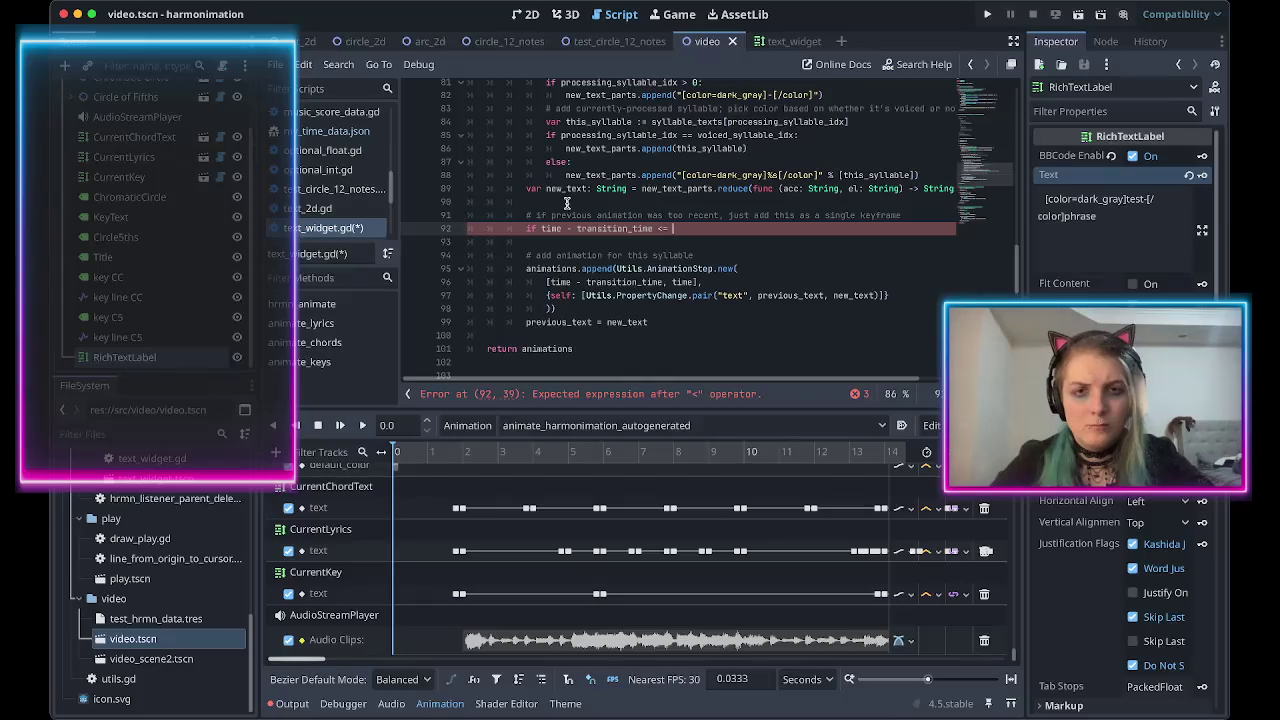
pyautogui.write('prev')
pyautogui.scroll(1, 566, 203)
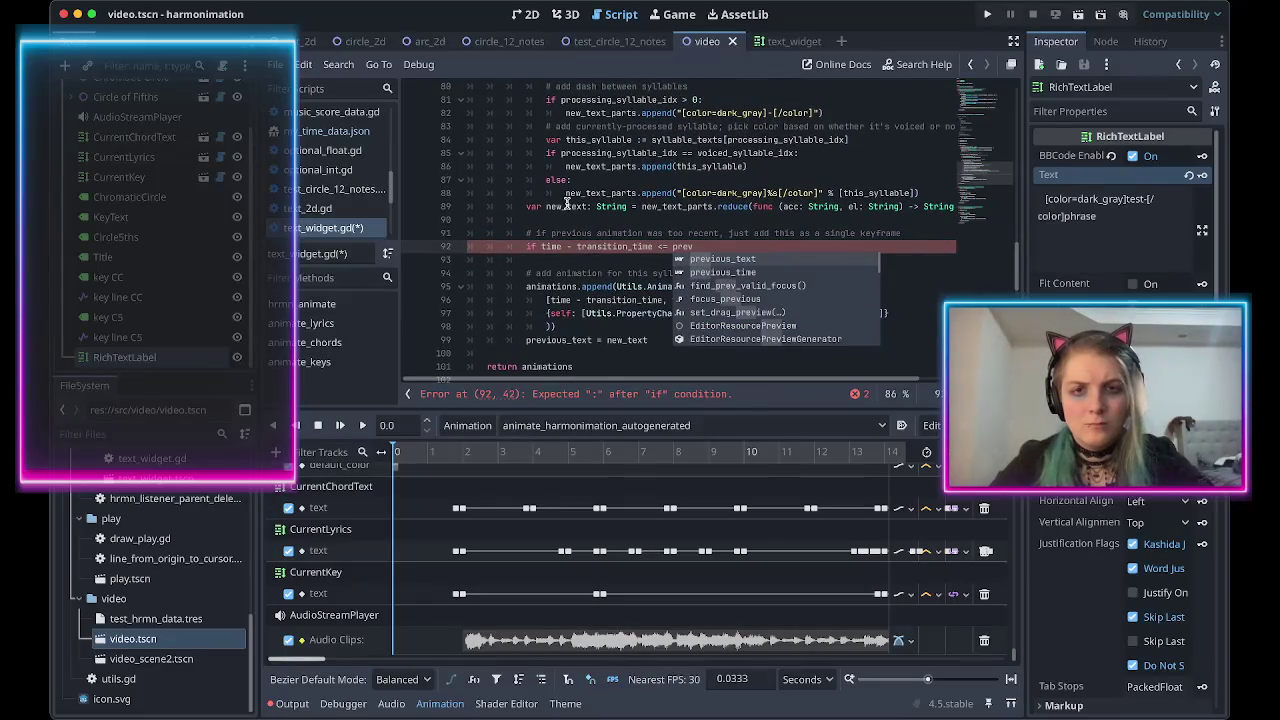
# End the condition with 'previous_time:' and begin animations.append(Utils.AnimationStep.new([time], ...)) in its body
pyautogui.press('Down')
pyautogui.press('Return')
pyautogui.write(':')
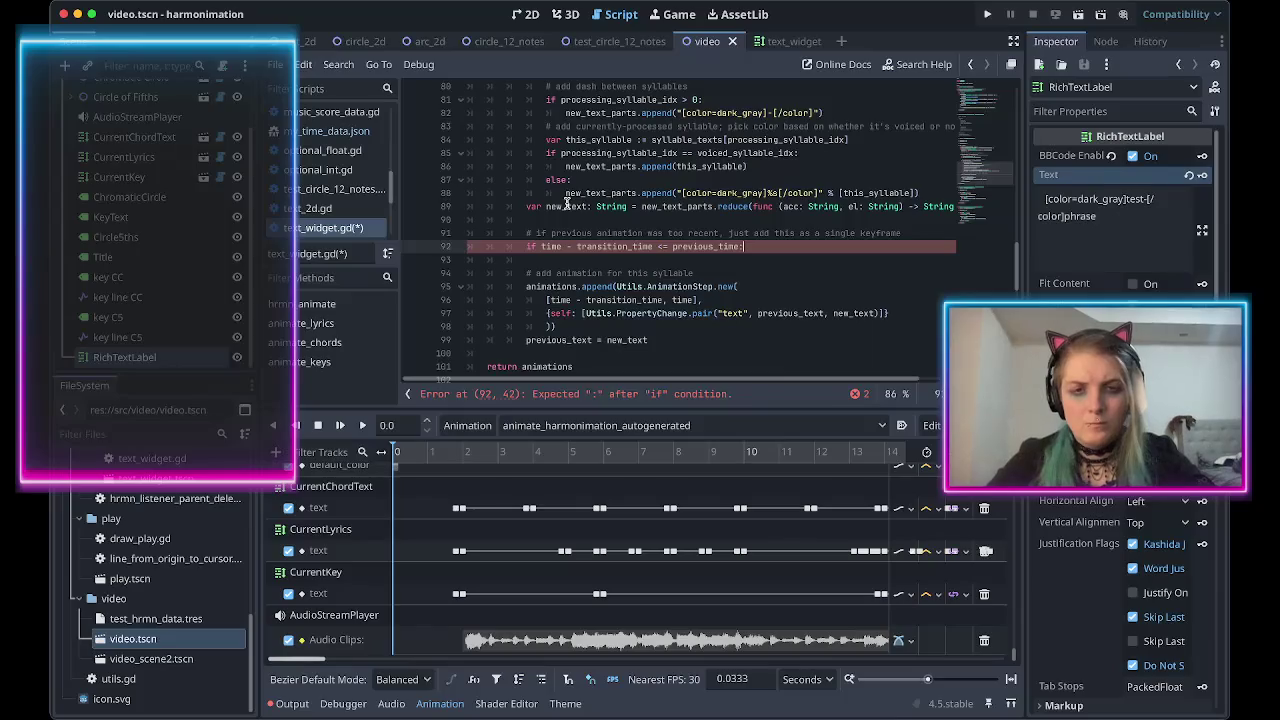
pyautogui.press('Return')
pyautogui.write('animations.')
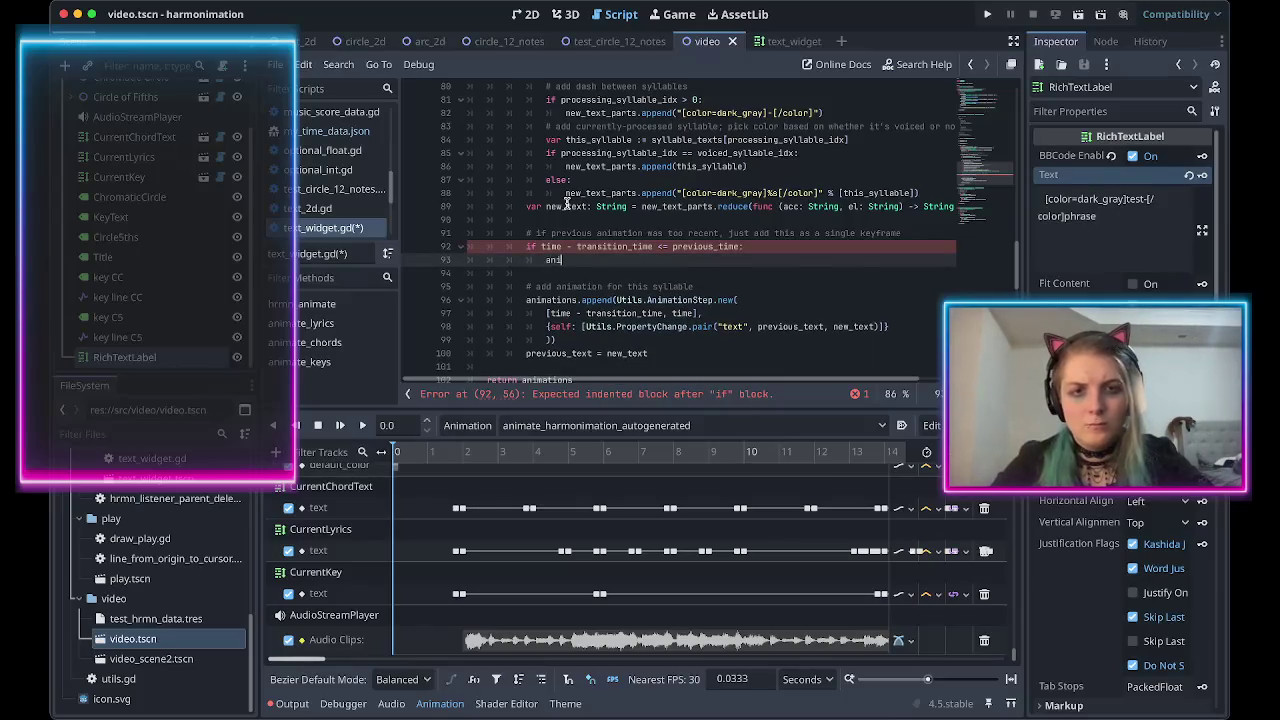
pyautogui.write('append(')
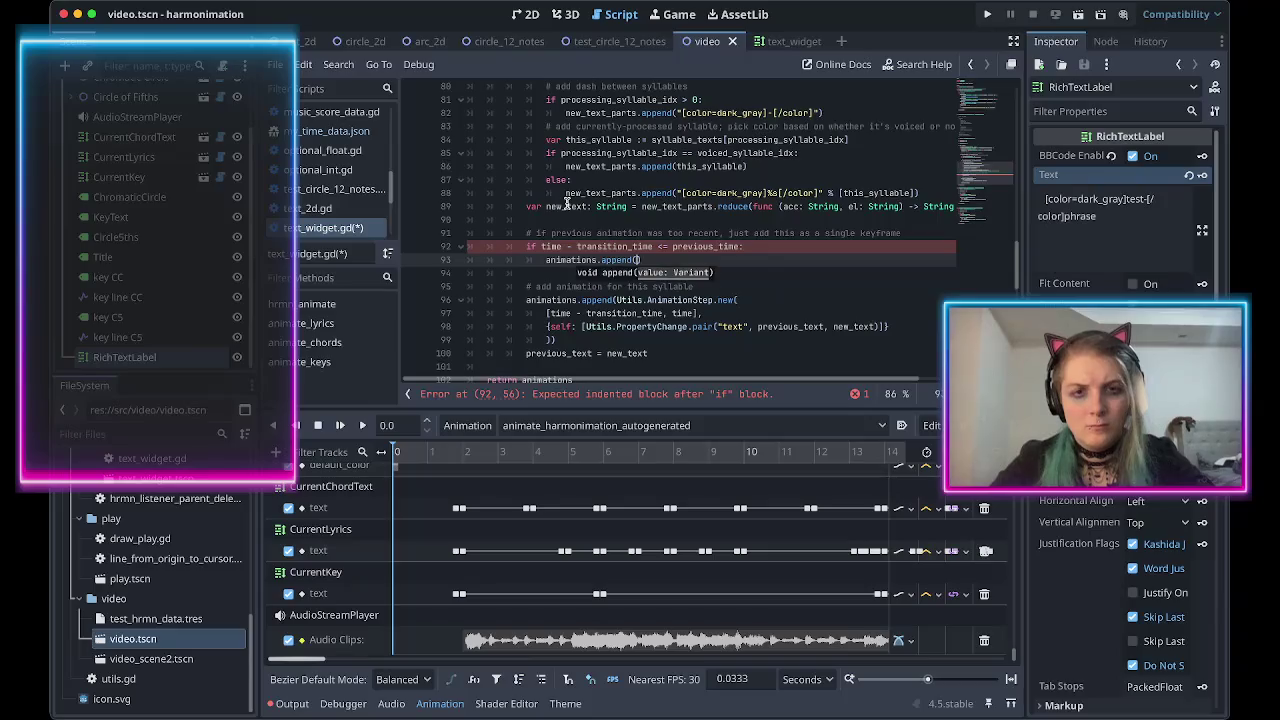
pyautogui.press('Return')
pyautogui.write('Utils.')
pyautogui.write('Animation')
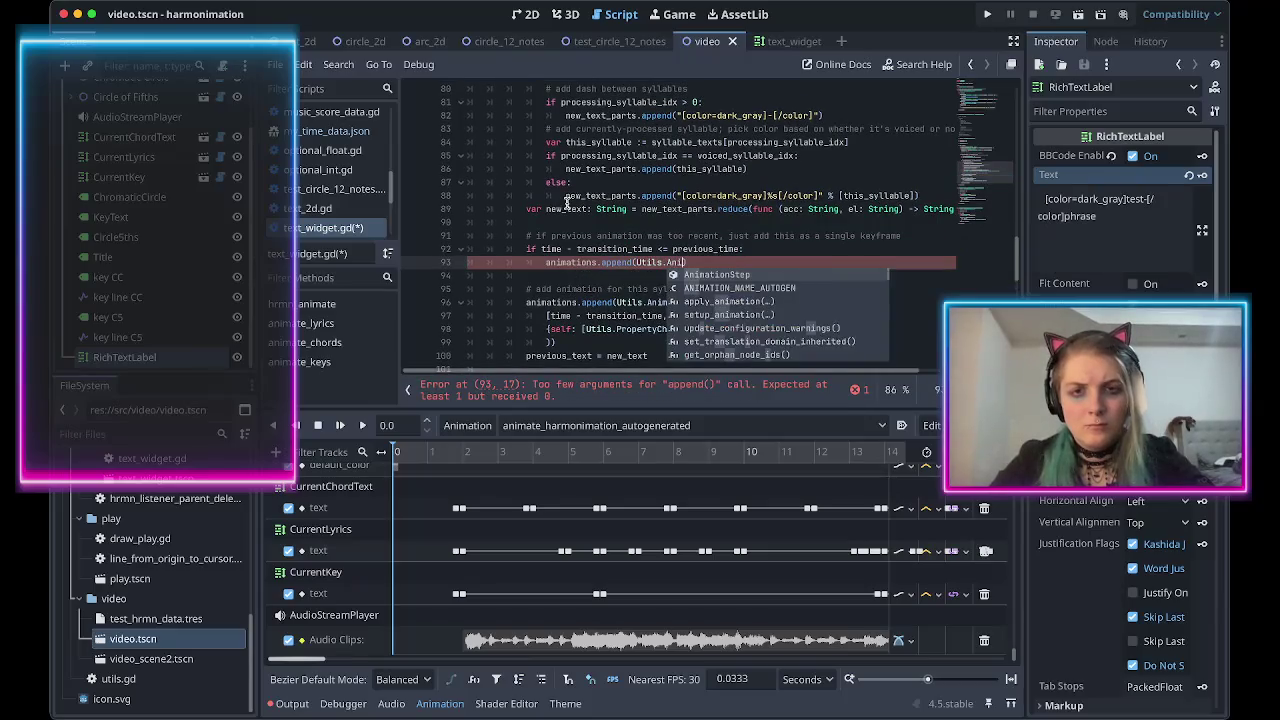
pyautogui.press('Return')
pyautogui.write('.new')
pyautogui.press('Return')
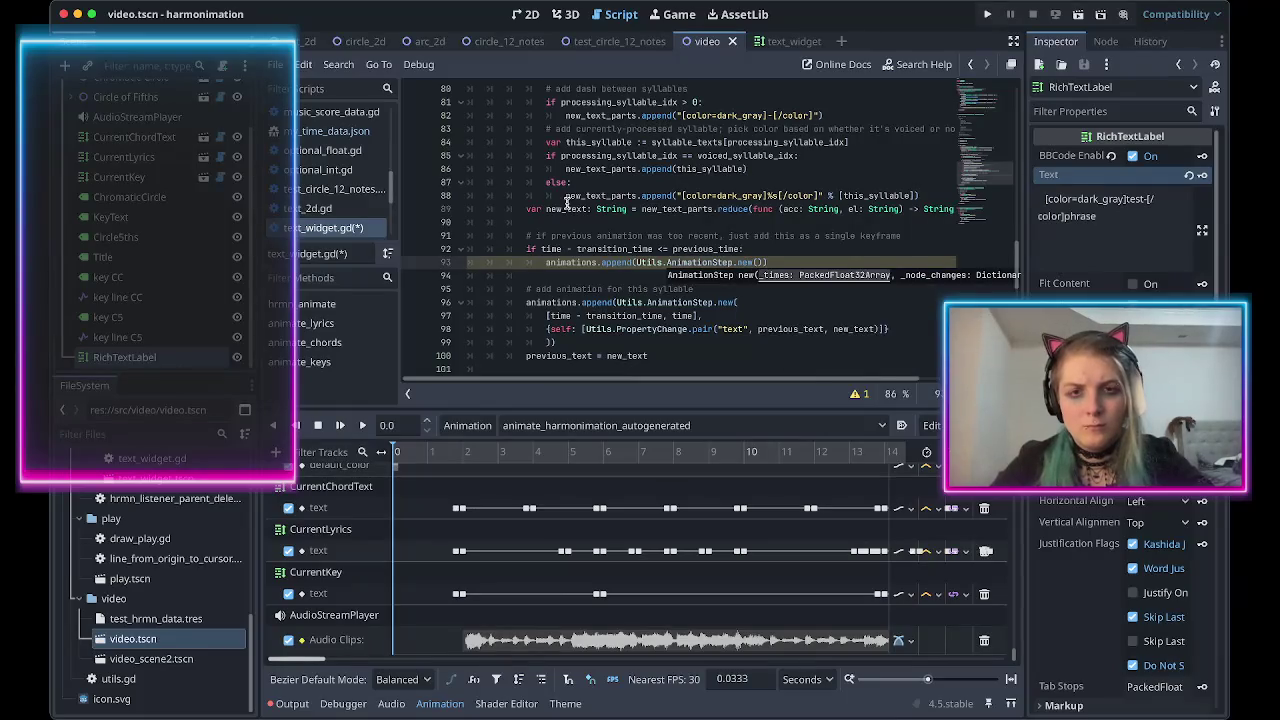
pyautogui.press('Return')
pyautogui.write('[time],')
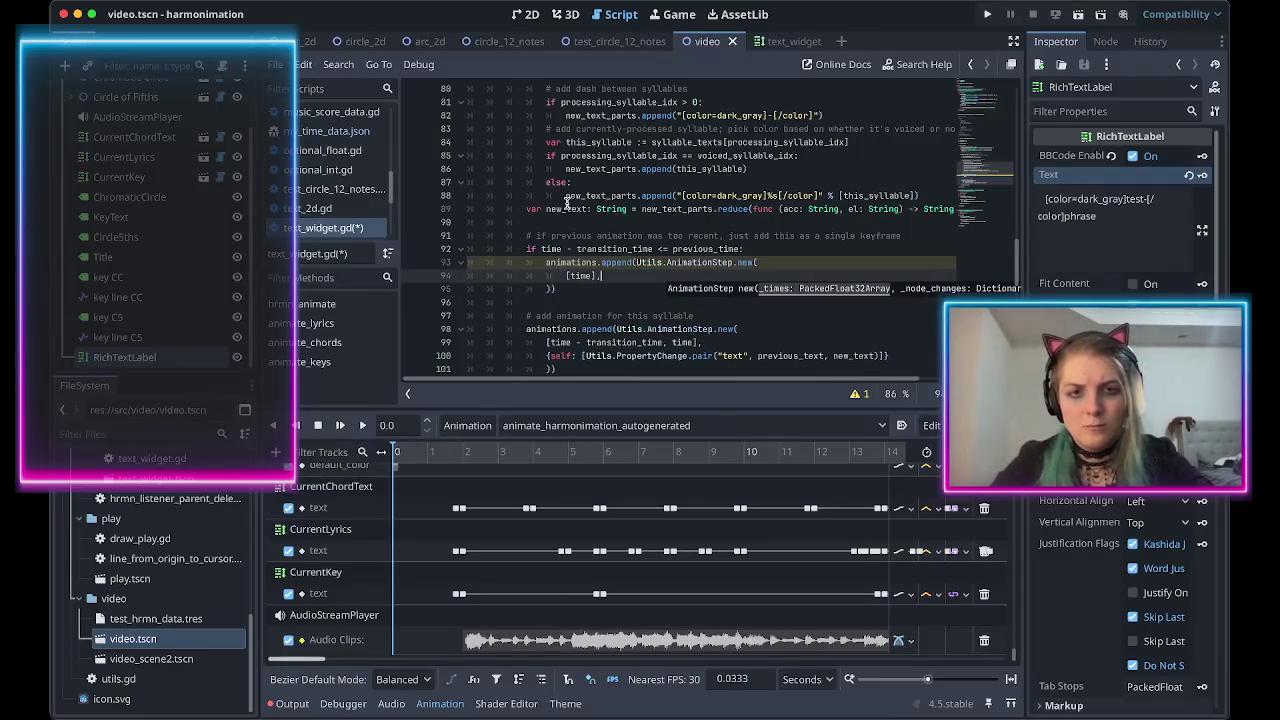
pyautogui.press('Return')
# Add self: a 'text' PropertyChange with Utils.PropertyKeyframe.new(new_text) as the single keyframe, and save
pyautogui.write('self: [Ut')
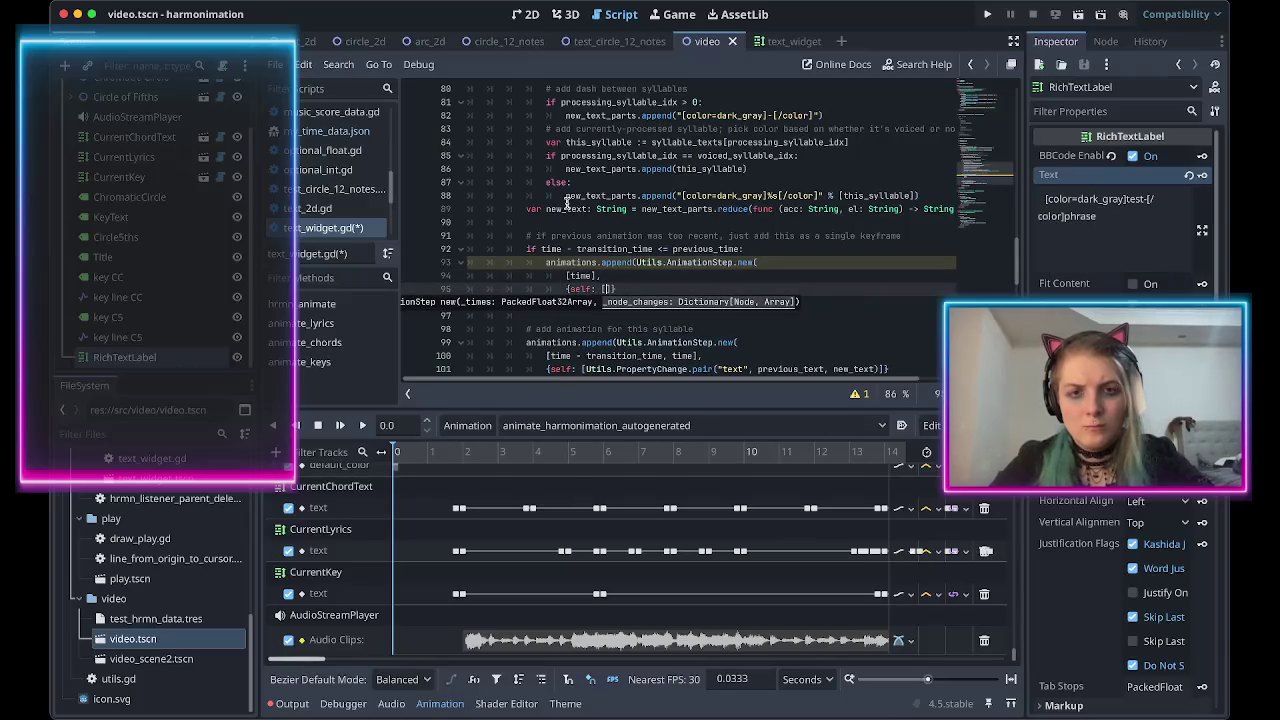
pyautogui.write('ils.PropertyChange')
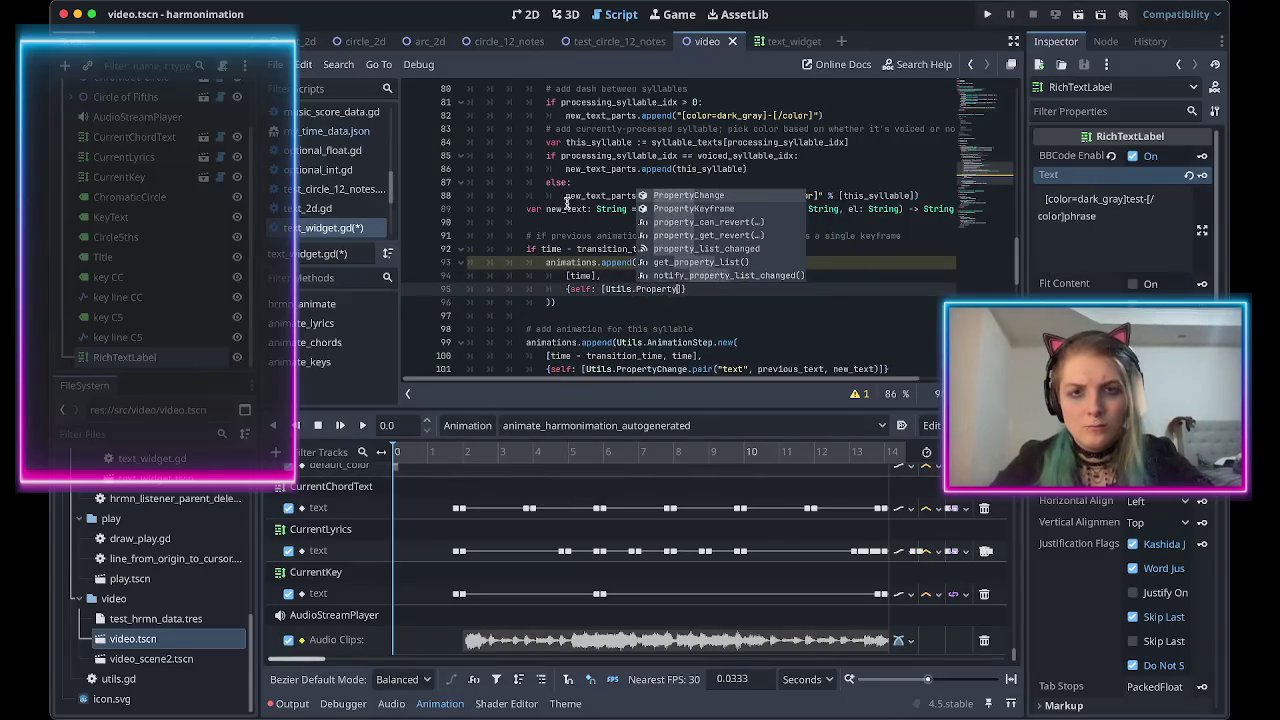
pyautogui.write('.')
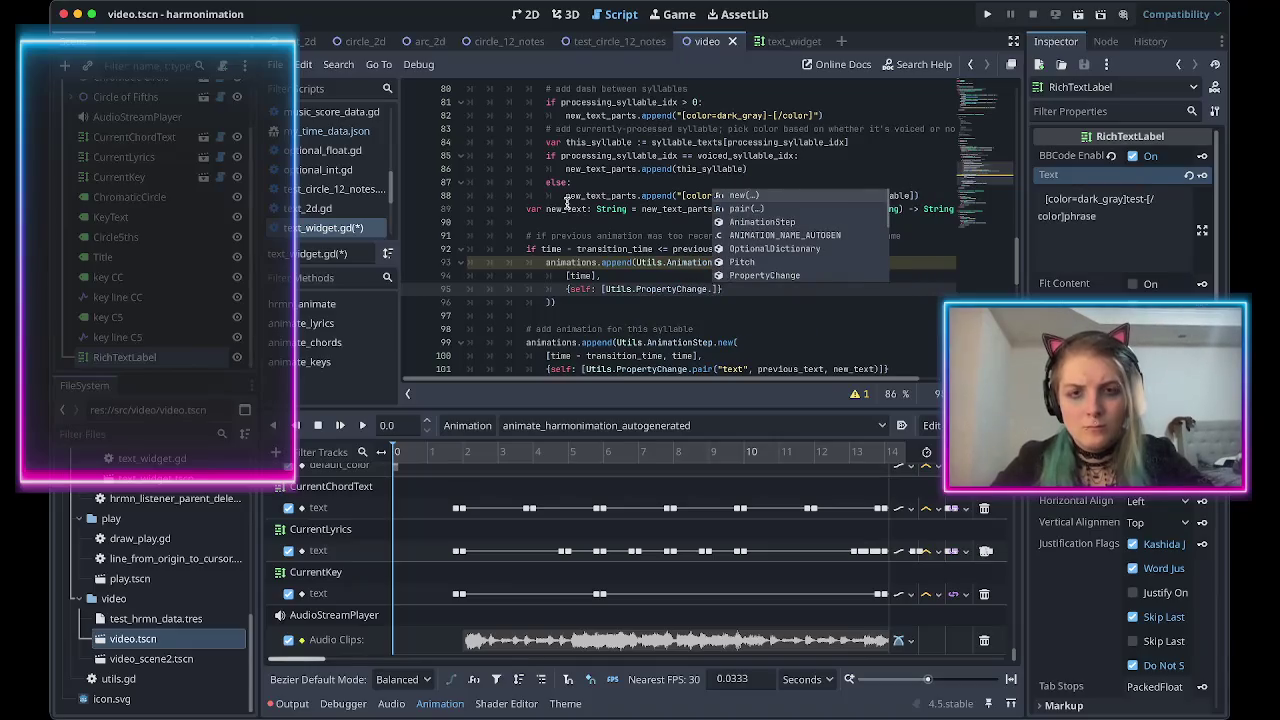
pyautogui.write('new(')
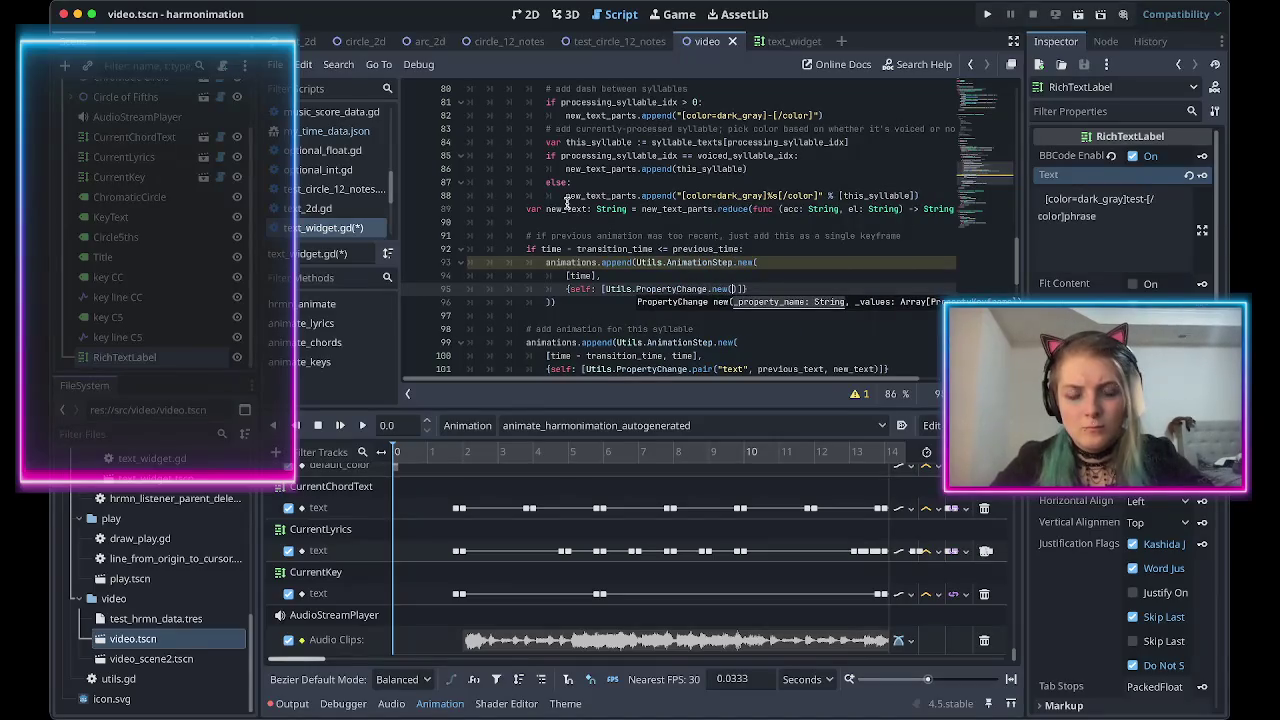
pyautogui.write('"text",')
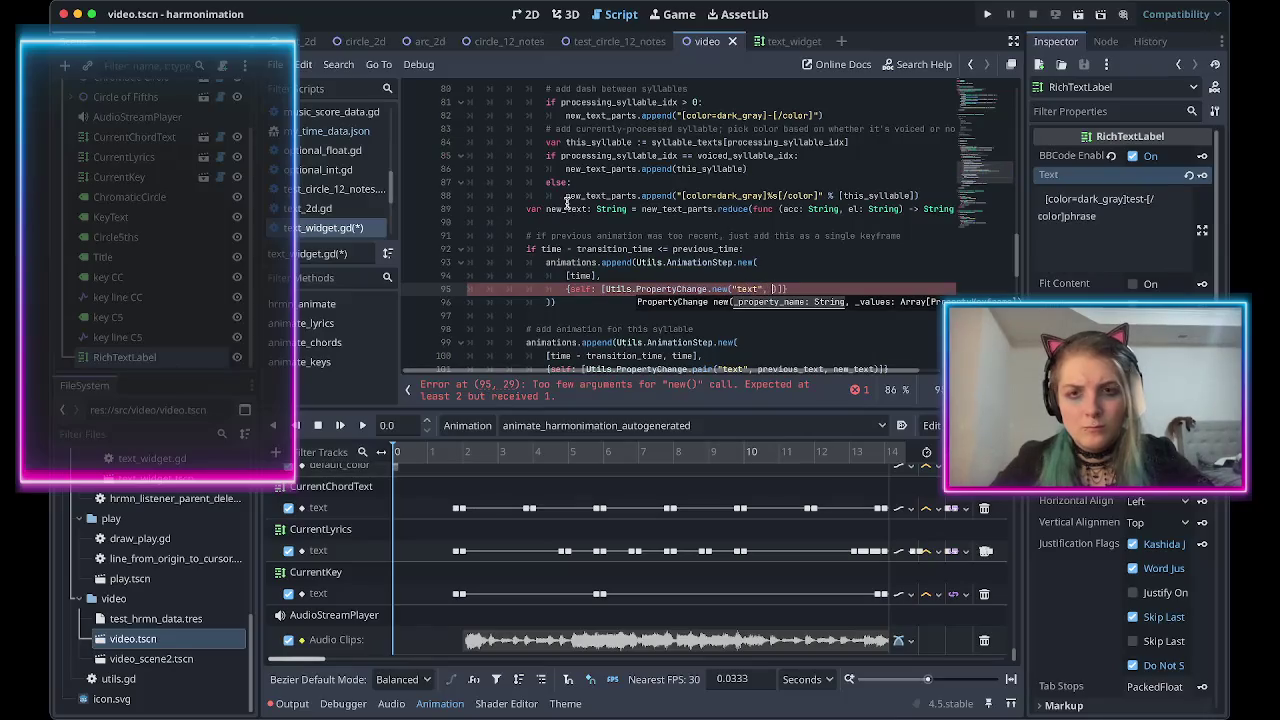
pyautogui.scroll(-1, 567, 202)
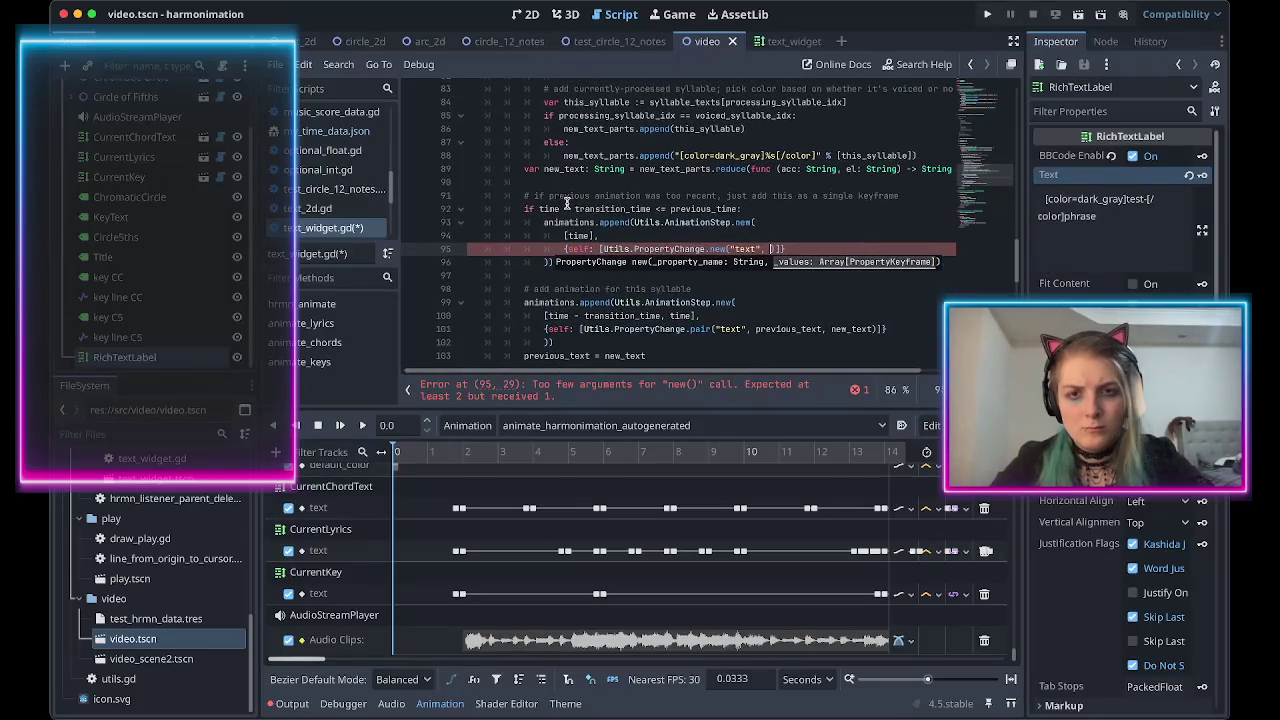
pyautogui.write('[Propert')
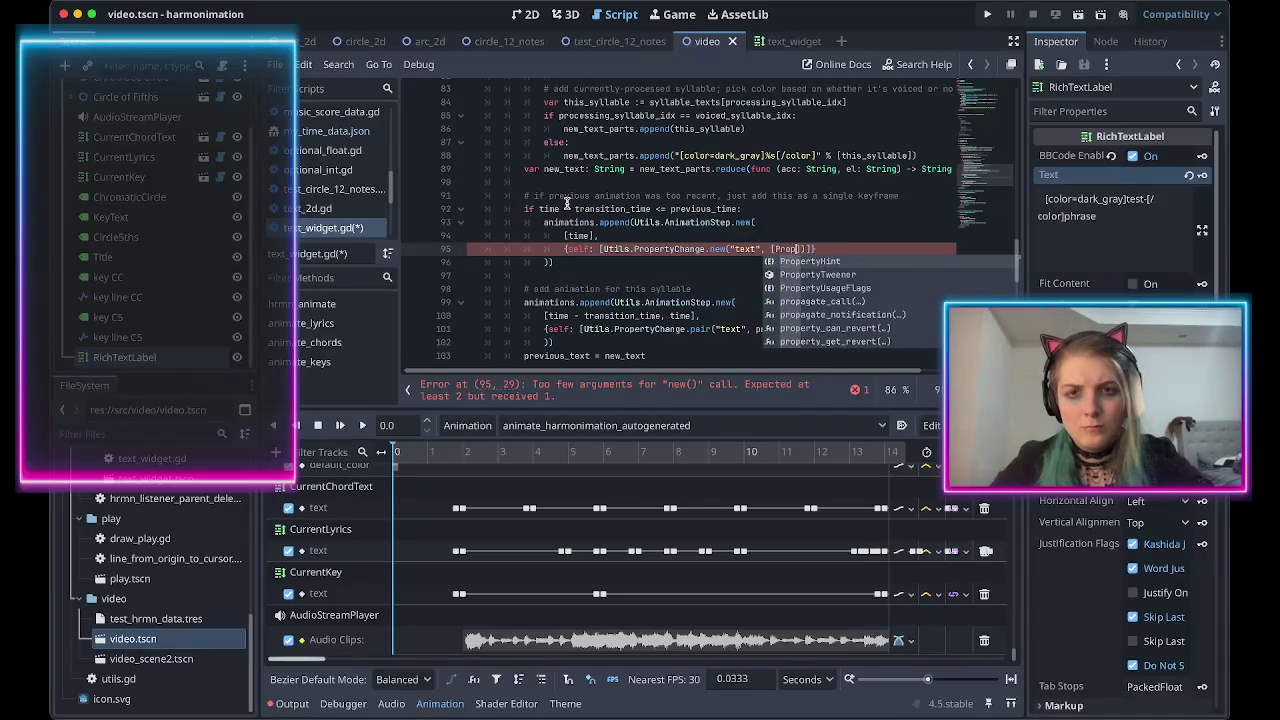
pyautogui.write('yKey')
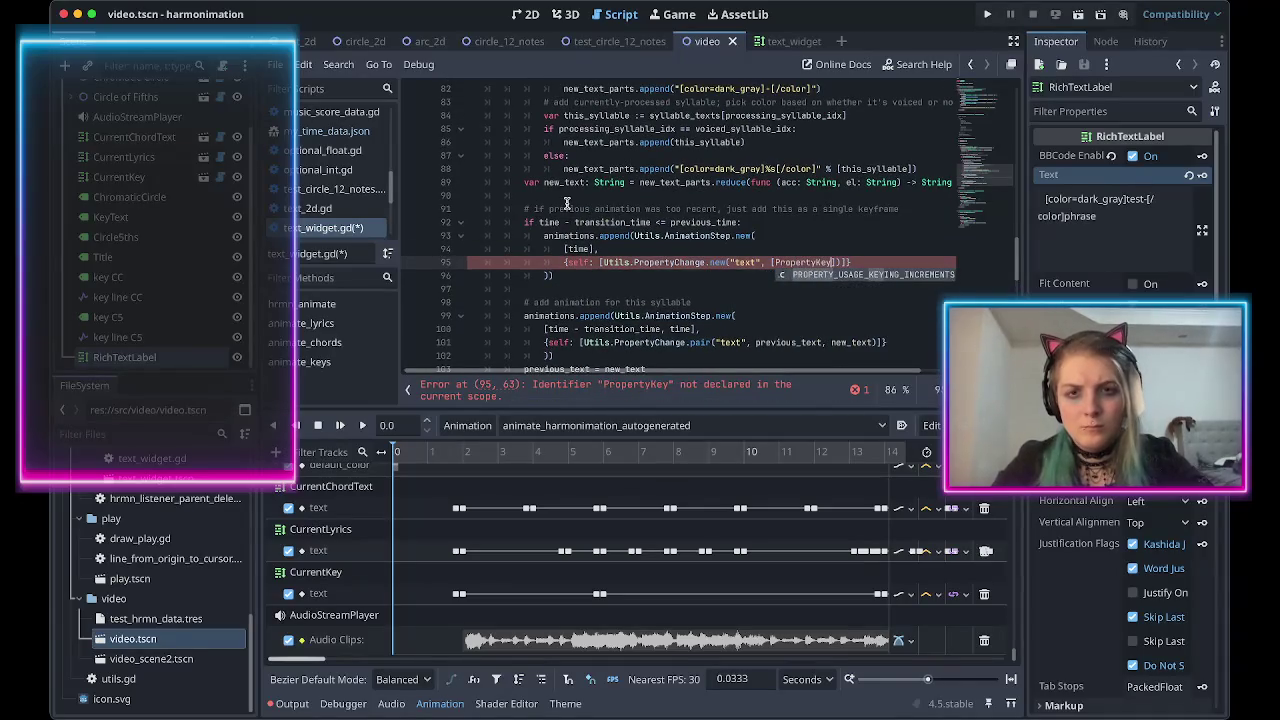
pyautogui.hotkey('ctrl', 'BackSpace')
pyautogui.write('Utils.Prop')
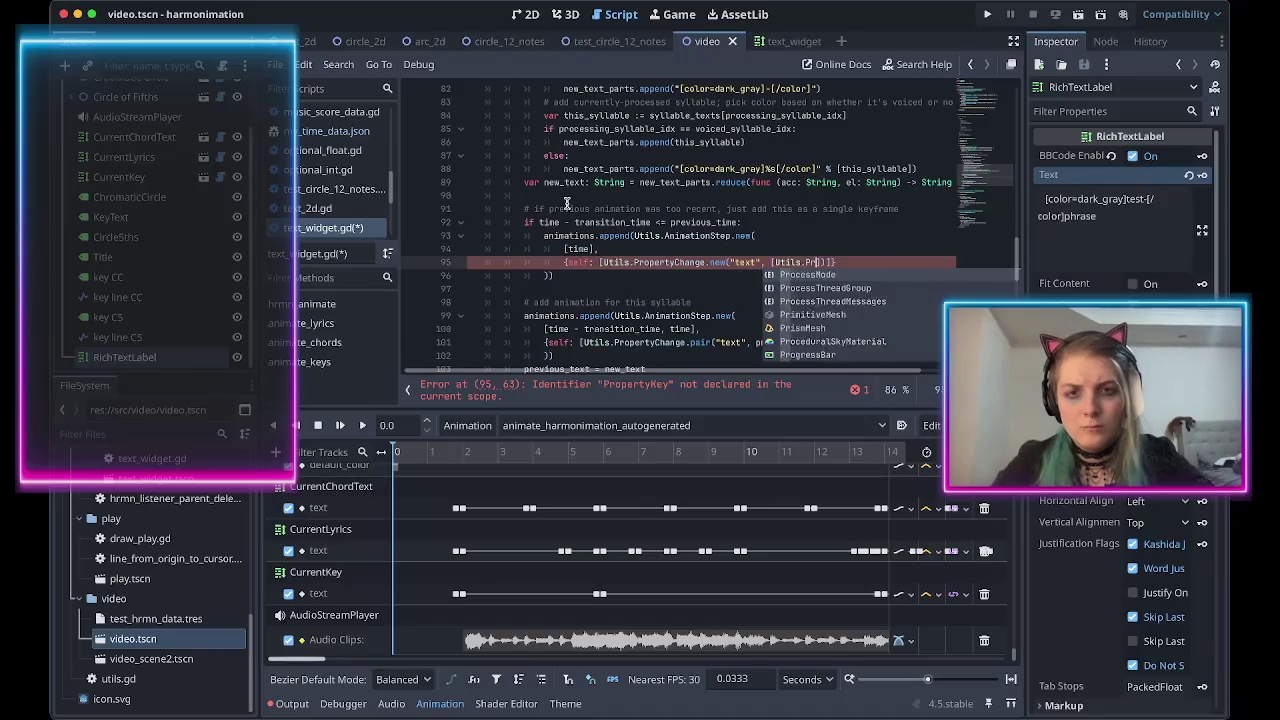
pyautogui.write('ertyK')
pyautogui.press('Return')
pyautogui.write('.new(')
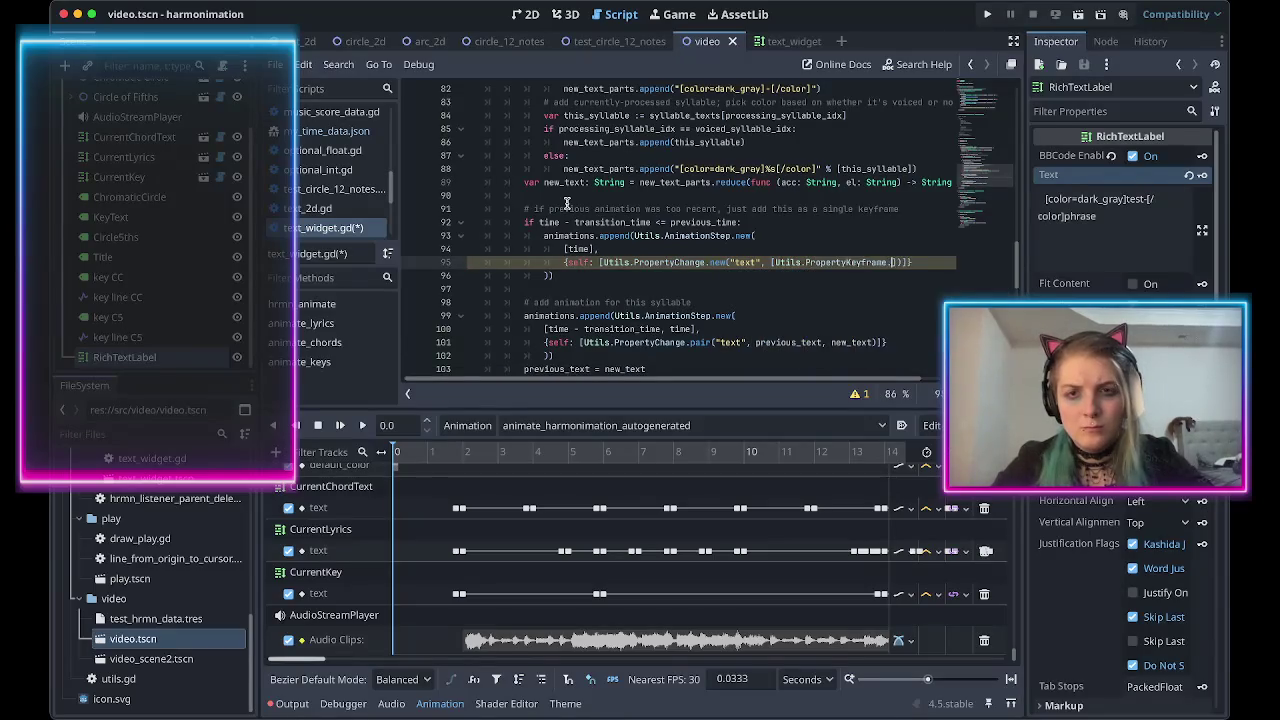
pyautogui.write('ne')
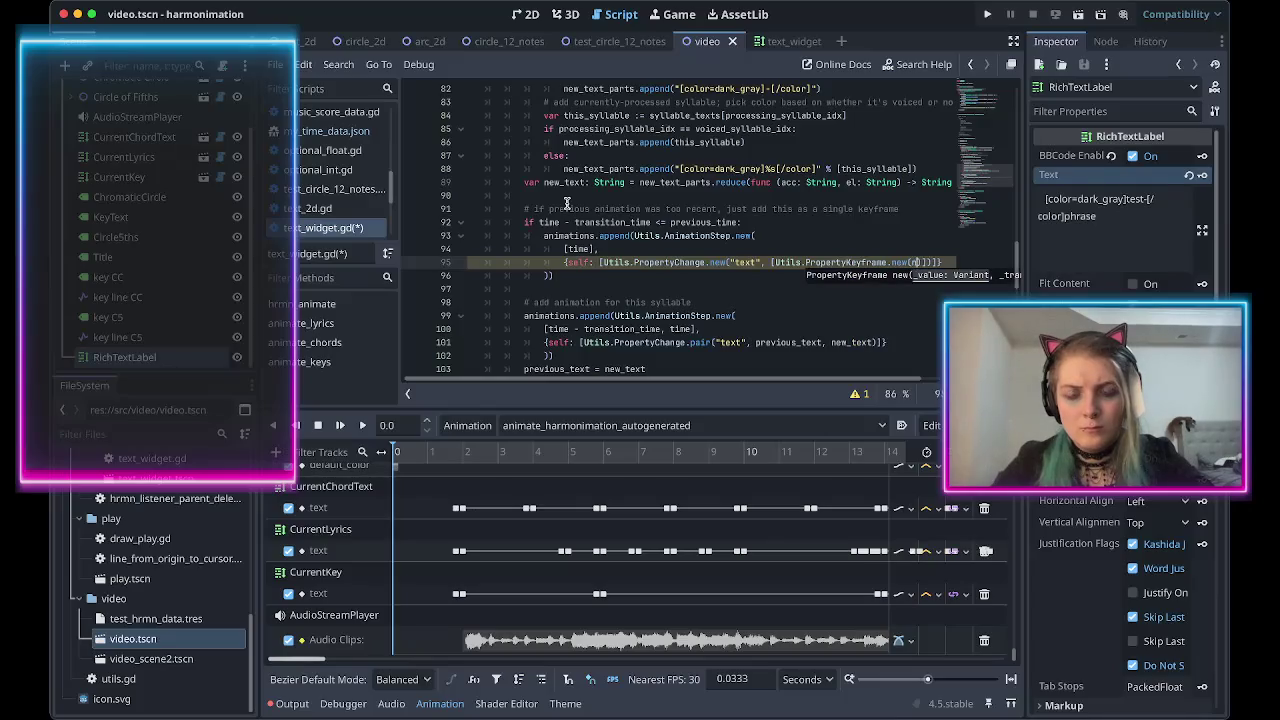
pyautogui.write('w_t')
pyautogui.press('Return')
pyautogui.scroll(-2, 544, 213)
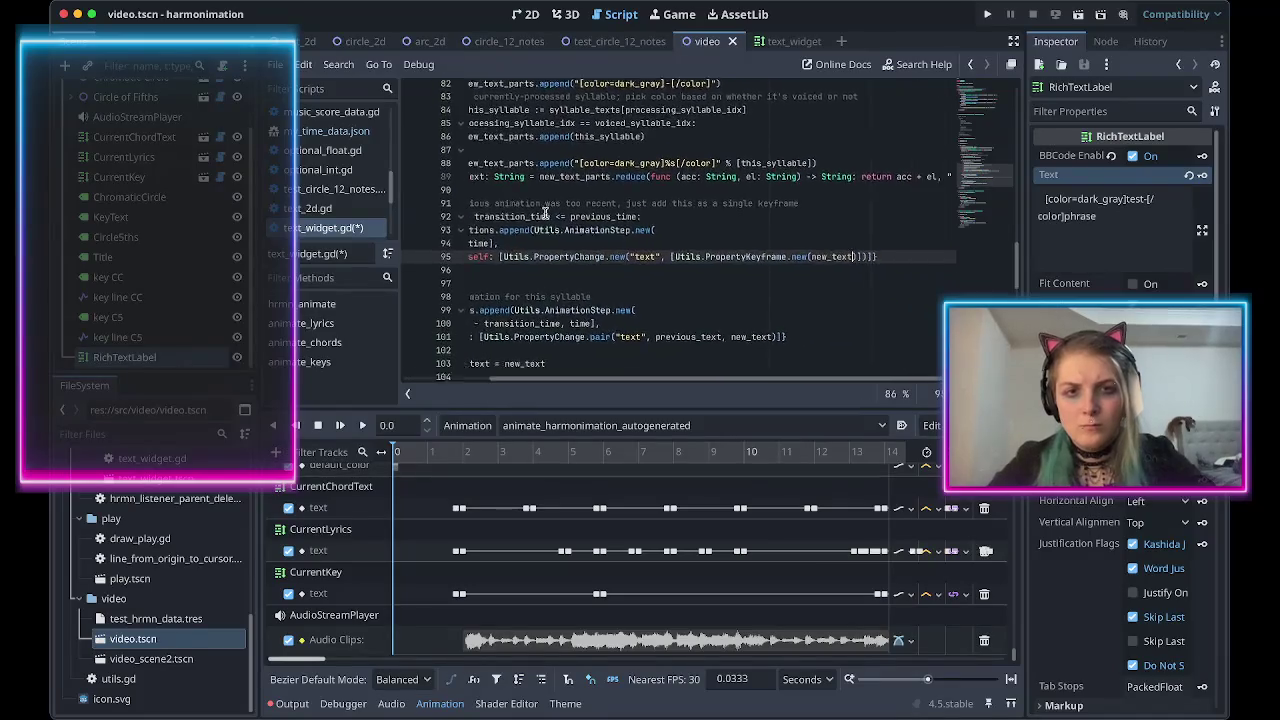
pyautogui.hscroll(-1, 550, 225)
pyautogui.click(568, 248)
pyautogui.press('Return')
pyautogui.hotkey('ctrl', 's')
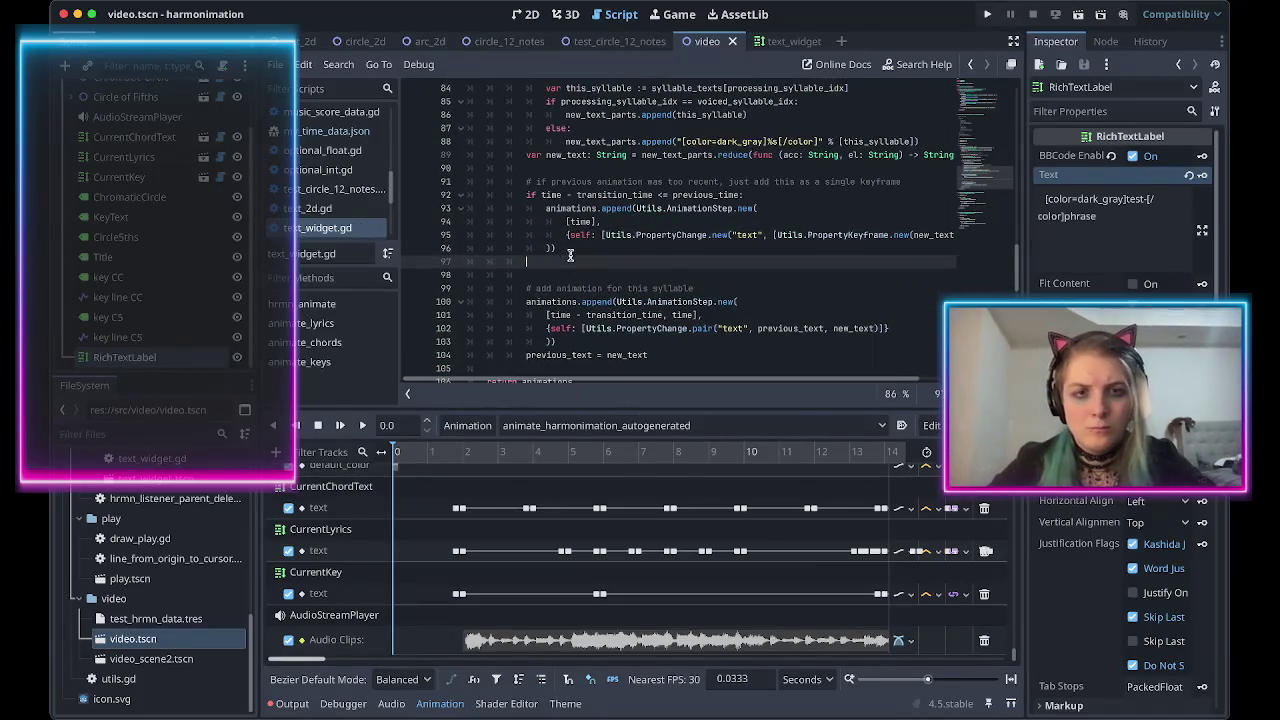
# Add an 'else:' branch, indent the regular animation code under it, remove blank lines, and save
pyautogui.write('lse:')
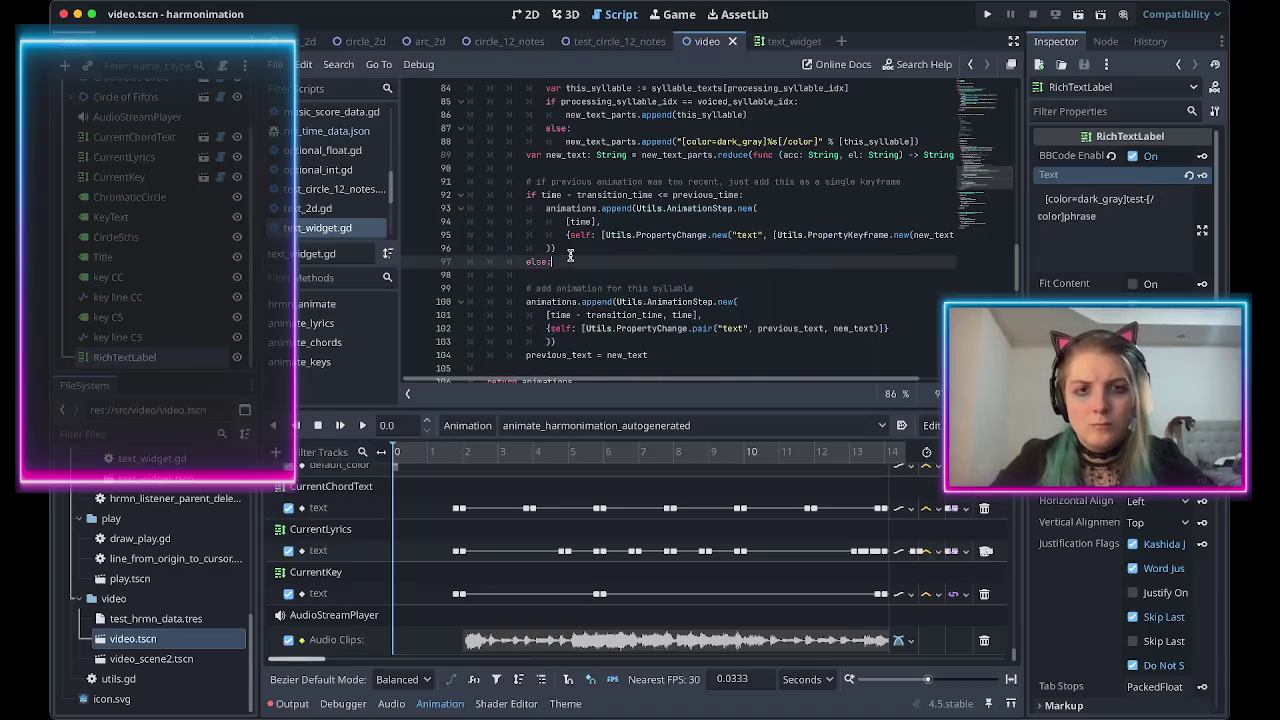
pyautogui.press('Return')
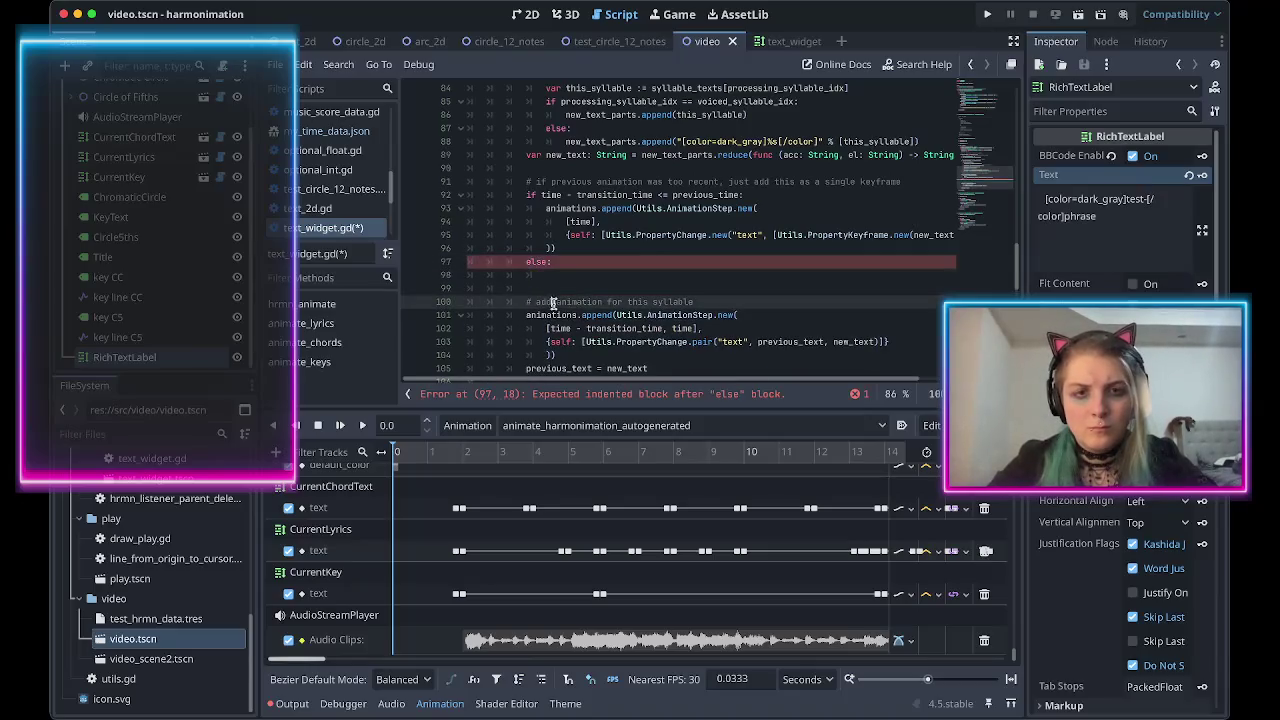
pyautogui.moveTo(611, 355); pyautogui.dragTo(578, 301)
pyautogui.scroll(-1, 578, 301)
pyautogui.press('Tab')
pyautogui.click(560, 262)
pyautogui.press('BackSpace')
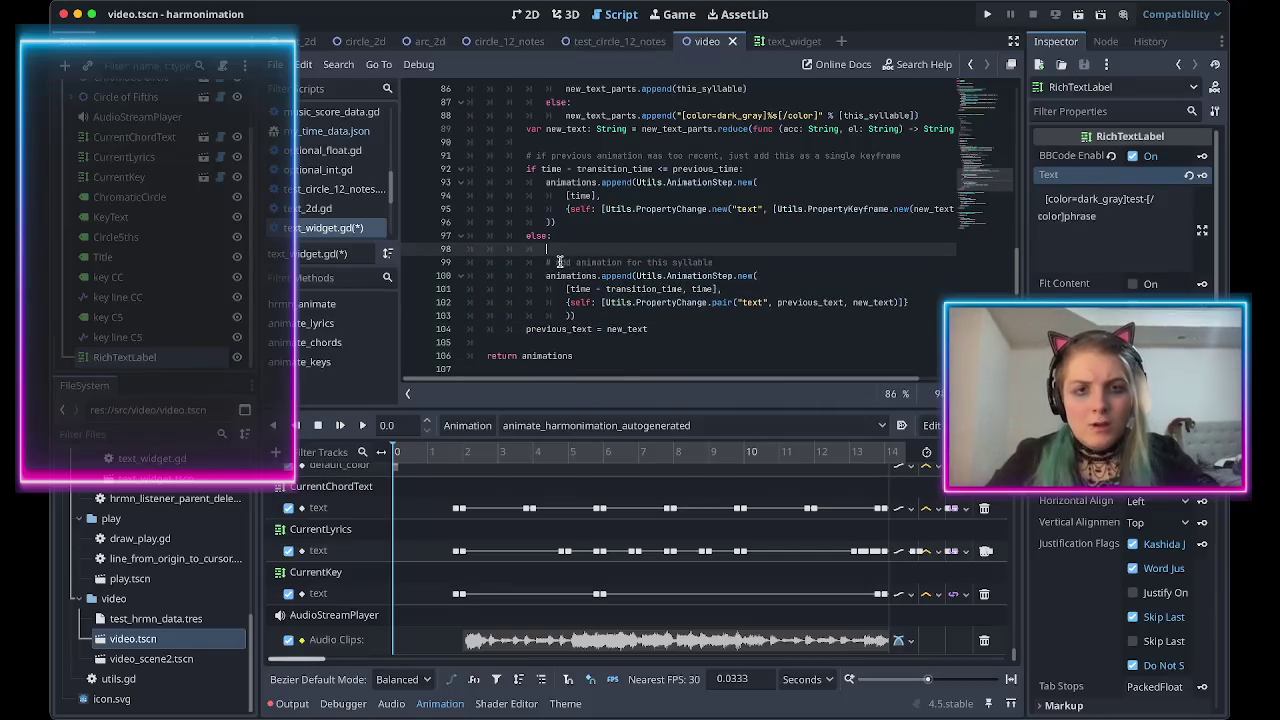
pyautogui.press('BackSpace')
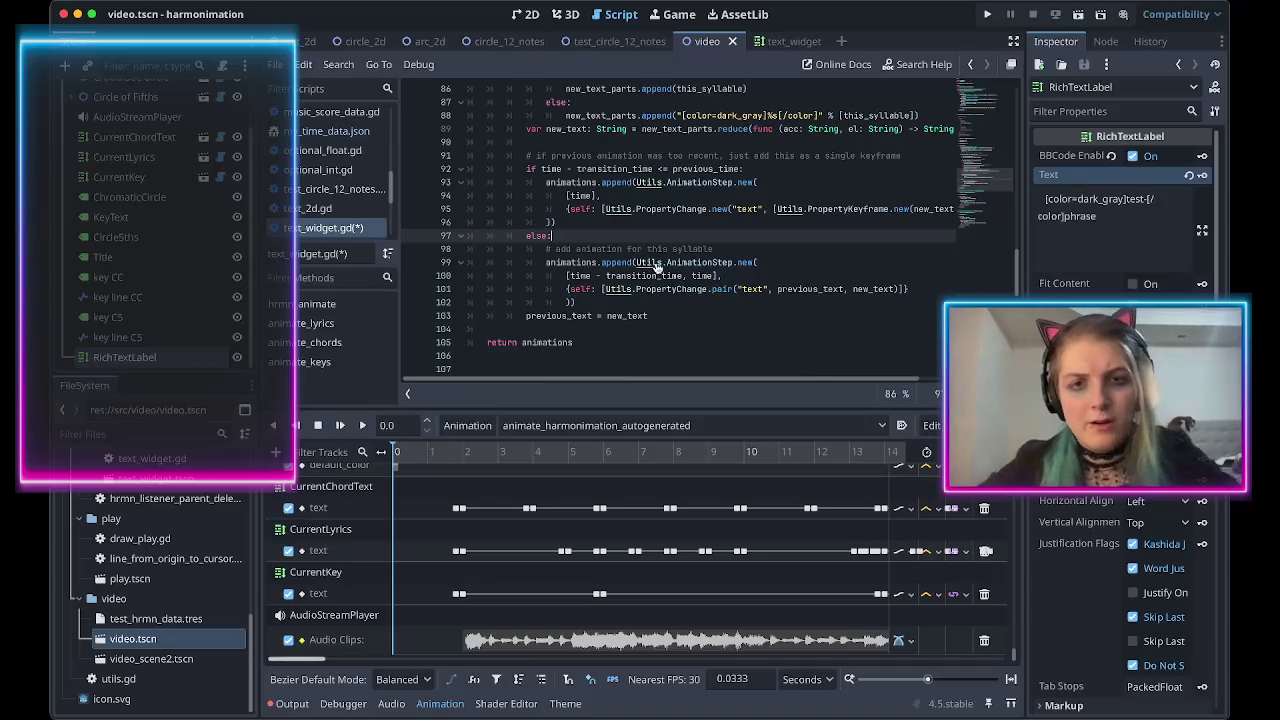
pyautogui.hotkey('ctrl', 's')
# Move the '# add animation for this syllable' comment above the if, unindent it, and save
pyautogui.tripleClick(728, 250)
pyautogui.moveTo(728, 243)
pyautogui.mouseDown()
pyautogui.moveTo(843, 218)
pyautogui.moveTo(703, 143)
pyautogui.mouseUp()
pyautogui.hotkey('shift', 'Tab')
pyautogui.hotkey('ctrl', 's')
pyautogui.scroll(1, 586, 172)
pyautogui.click(586, 172)
pyautogui.press('Return')
# Add the comment '# TODO: extract this into a general "animation builder"' and save
pyautogui.write('# TODO: extract this i')
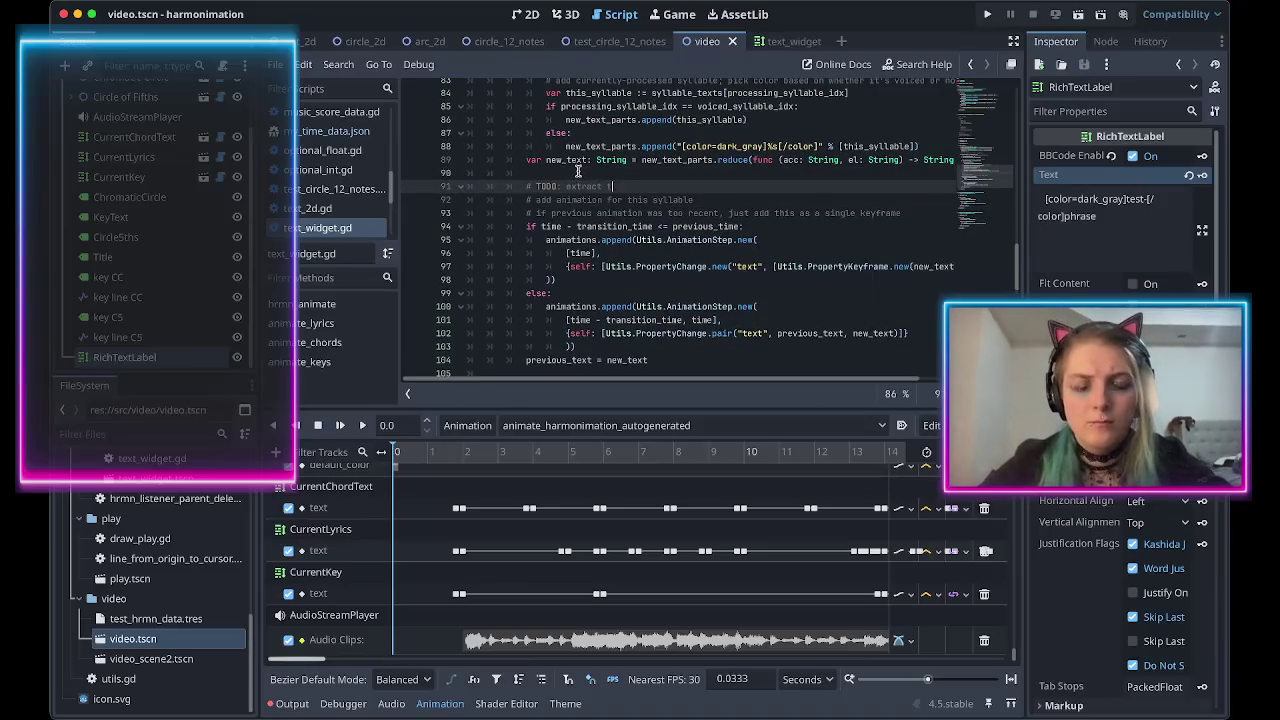
pyautogui.write('nto a general "an')
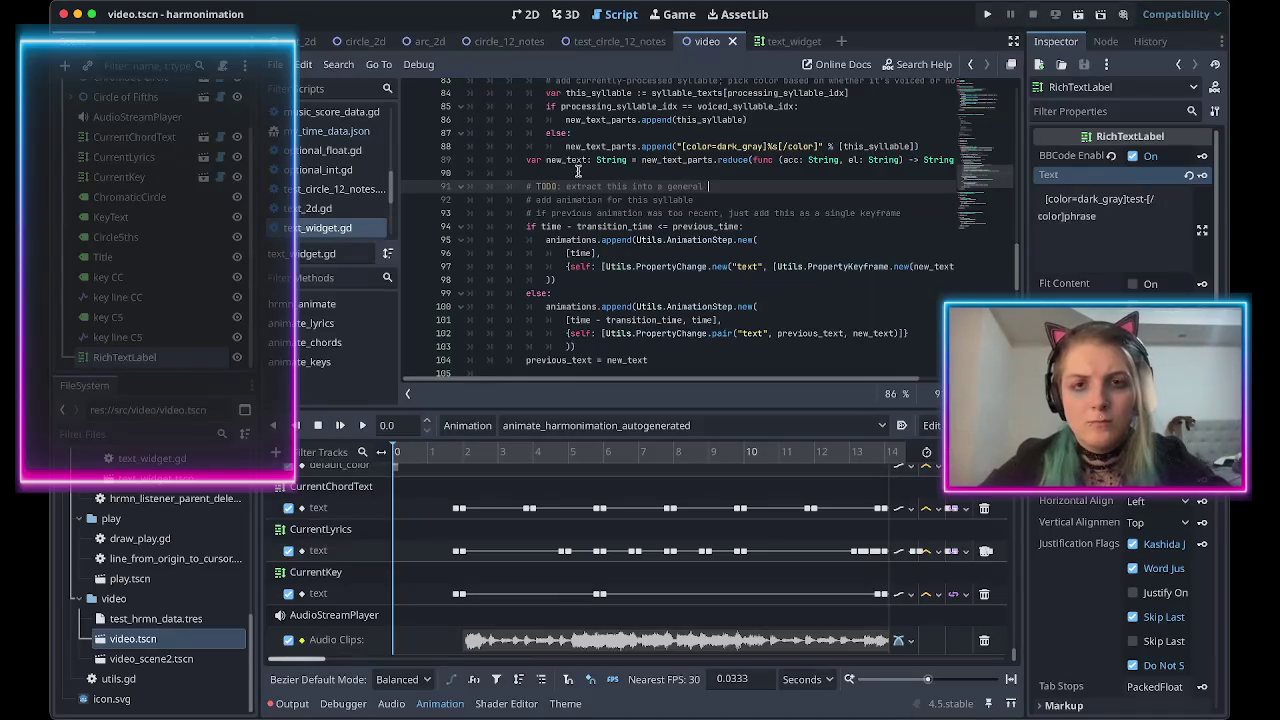
pyautogui.write('imation builder"')
pyautogui.hotkey('ctrl', 's')
pyautogui.scroll(-1, 586, 250)
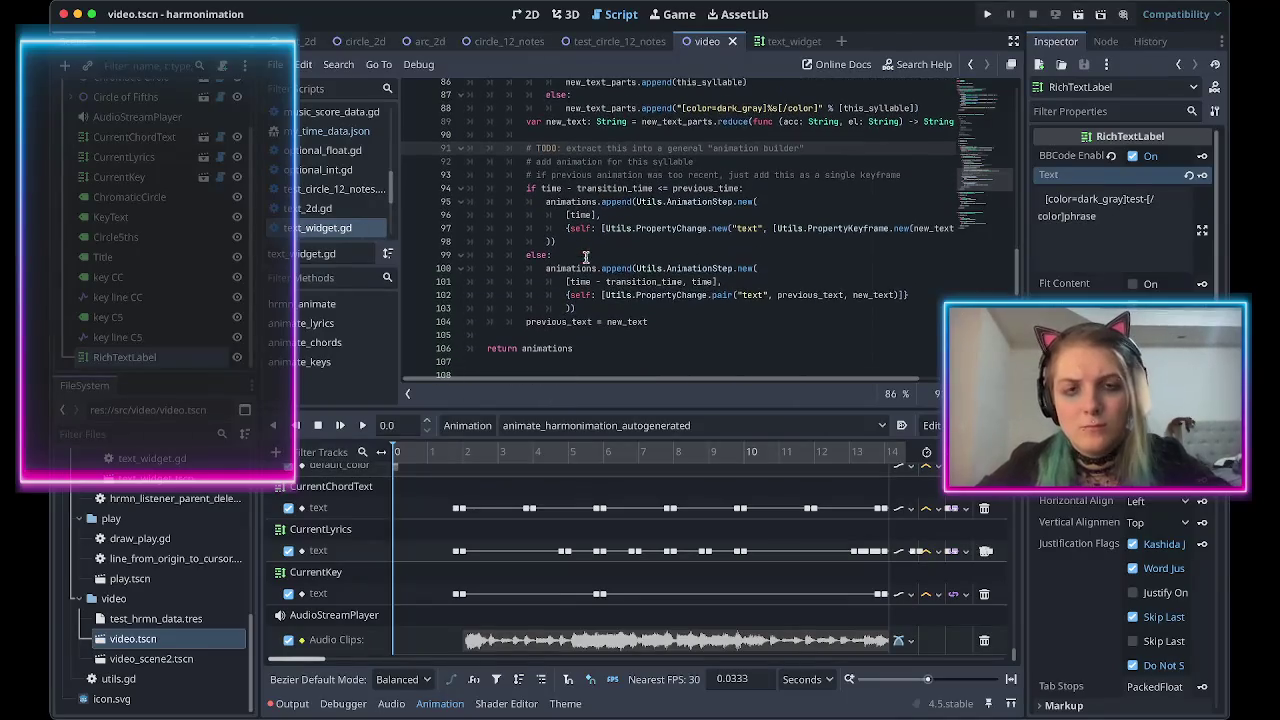
pyautogui.click(621, 310)
pyautogui.hotkey('ctrl', 's')
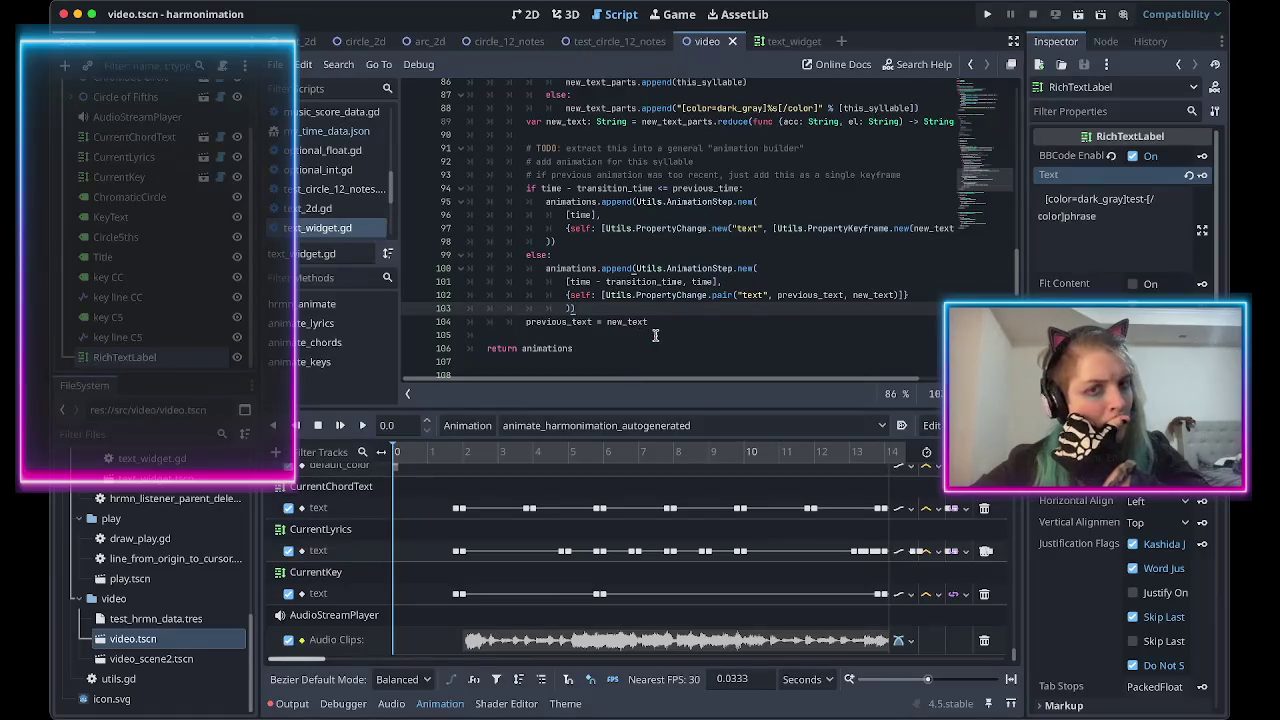
# Add previous_time = time below previous_text = new_text in the syllable loop
pyautogui.click(660, 322)
pyautogui.press('Return')
pyautogui.write('previous_time')
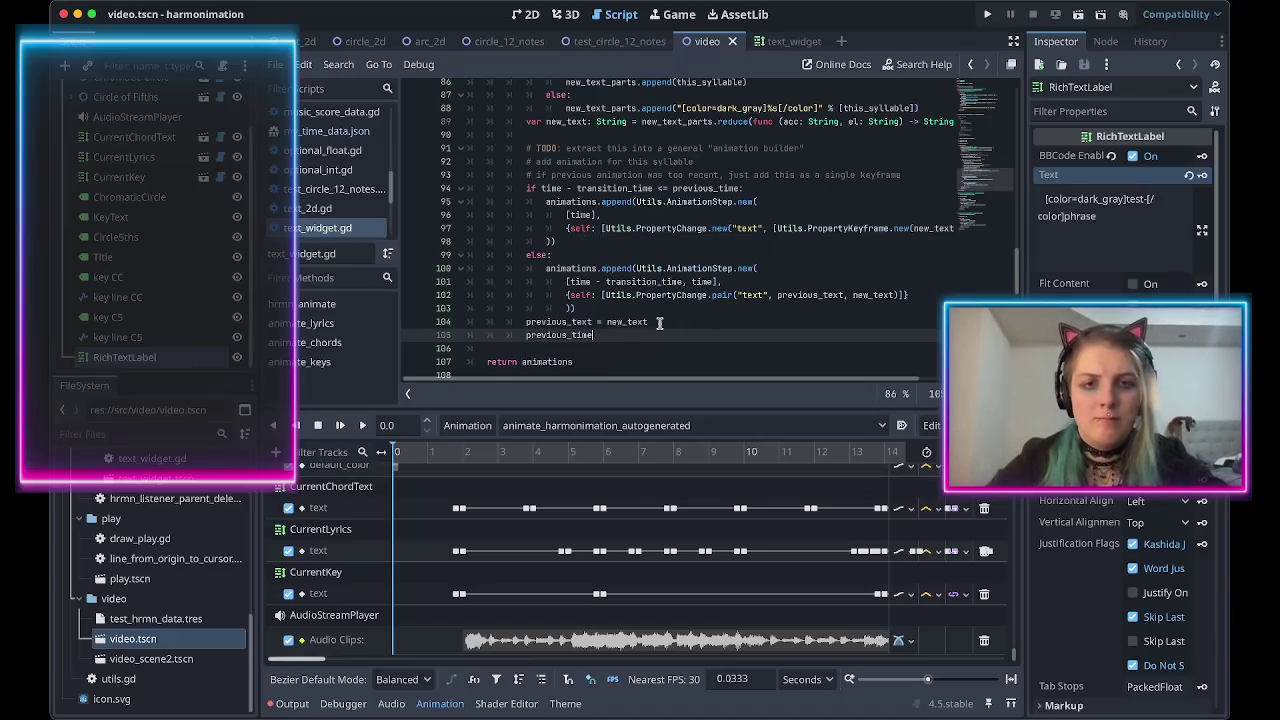
pyautogui.write('ime')
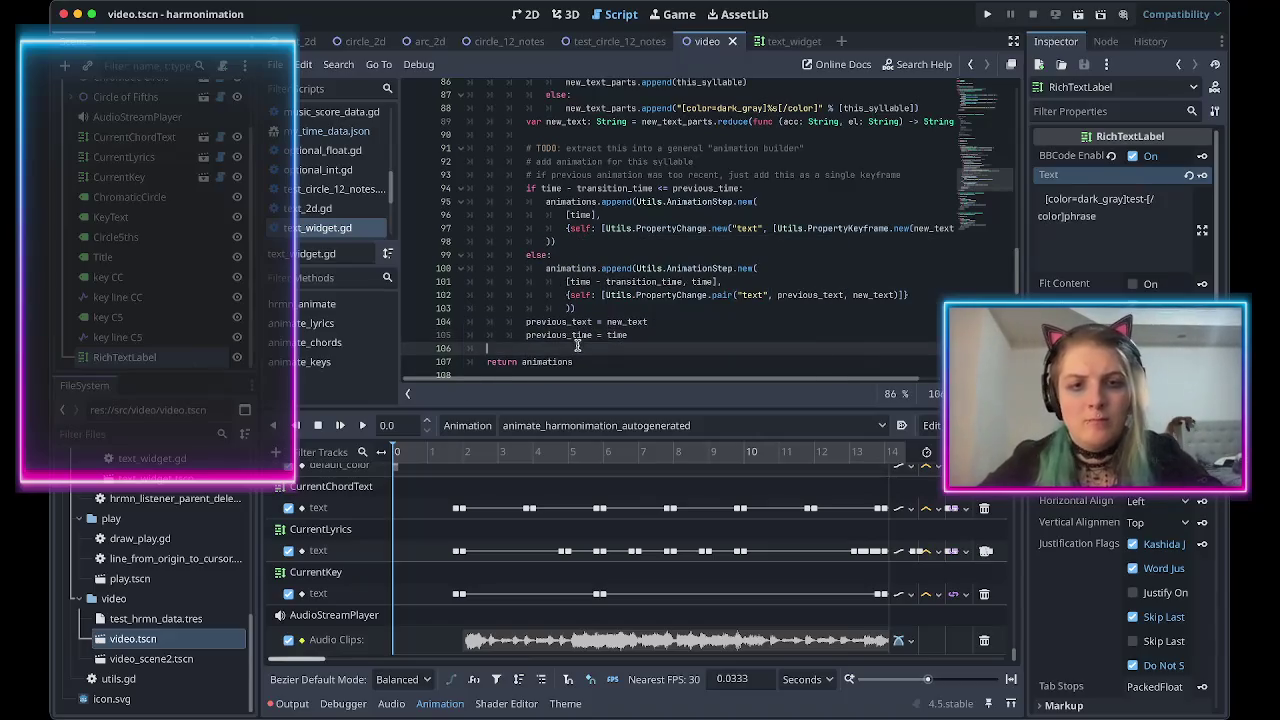
pyautogui.scroll(4, 576, 345)
pyautogui.scroll(5, 576, 345)
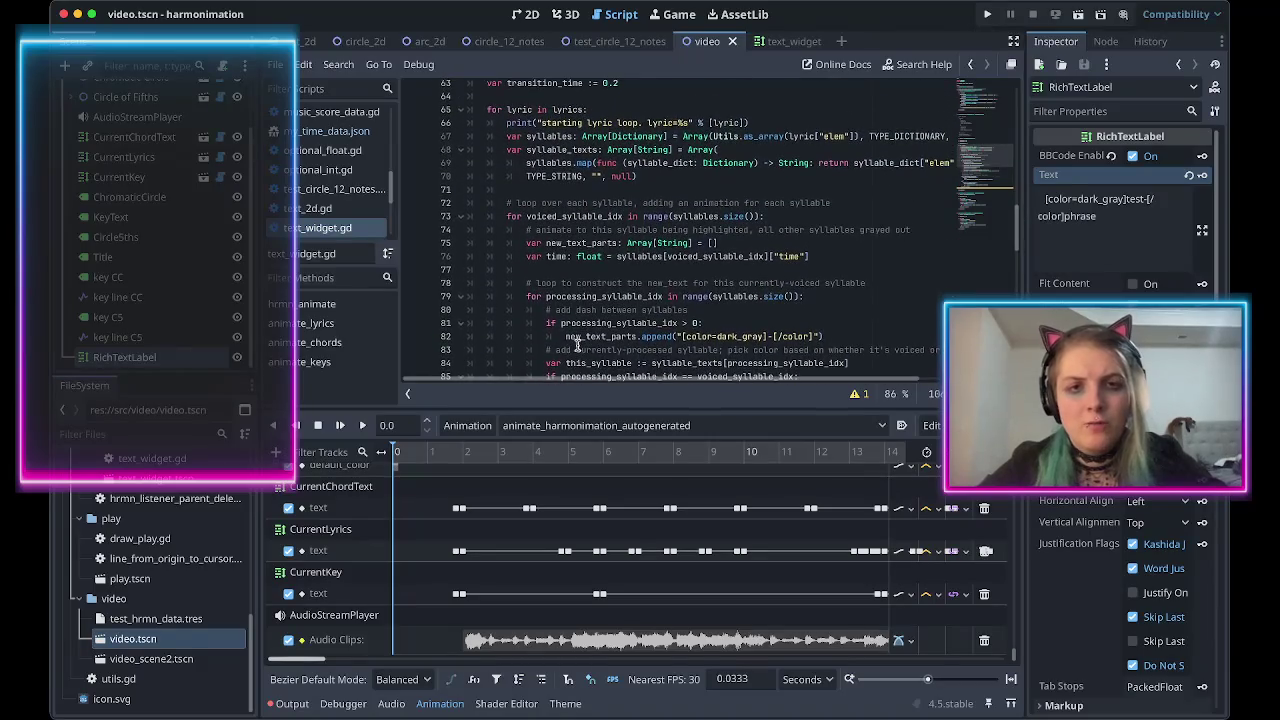
pyautogui.press('super+Tab')
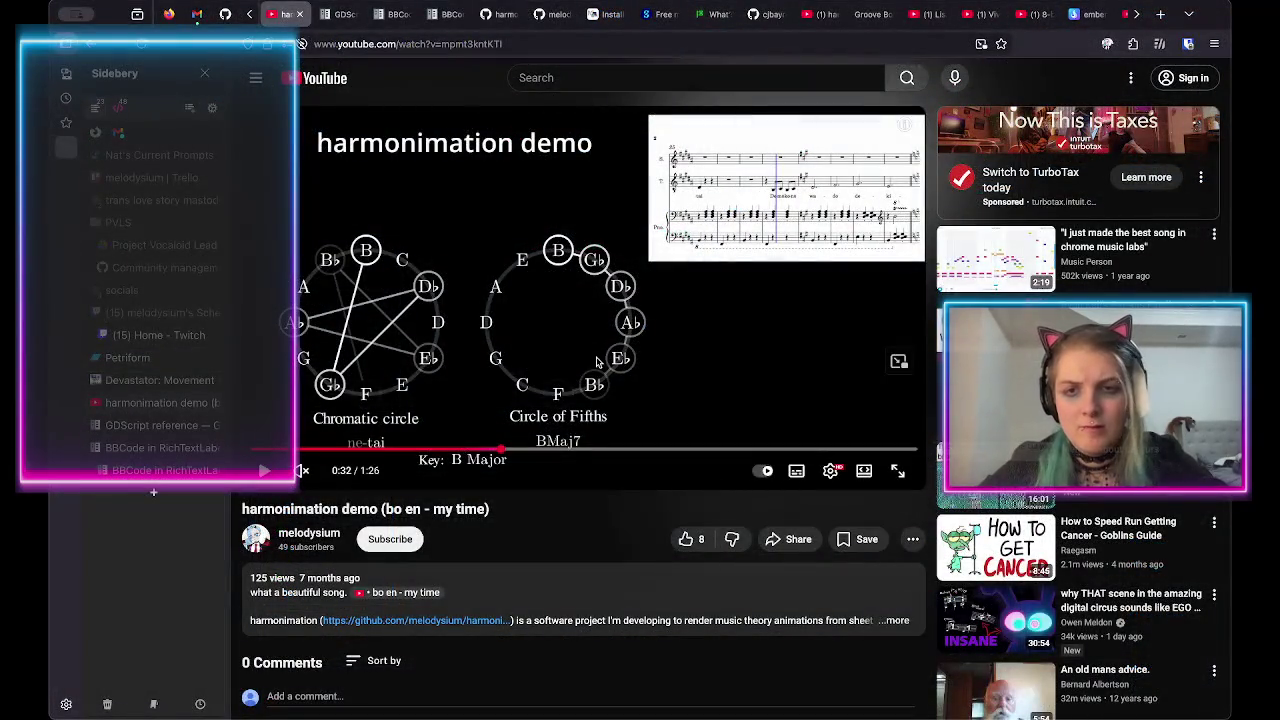
pyautogui.press('super+Tab')
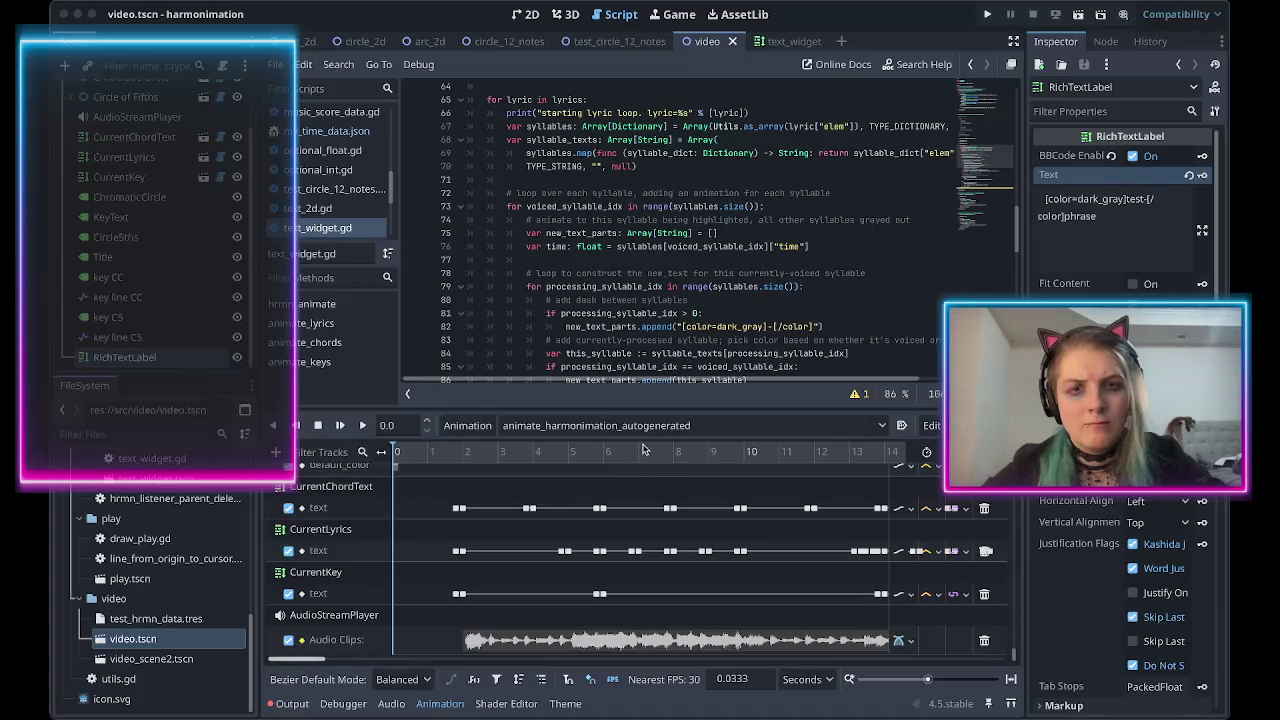
pyautogui.click(607, 297)
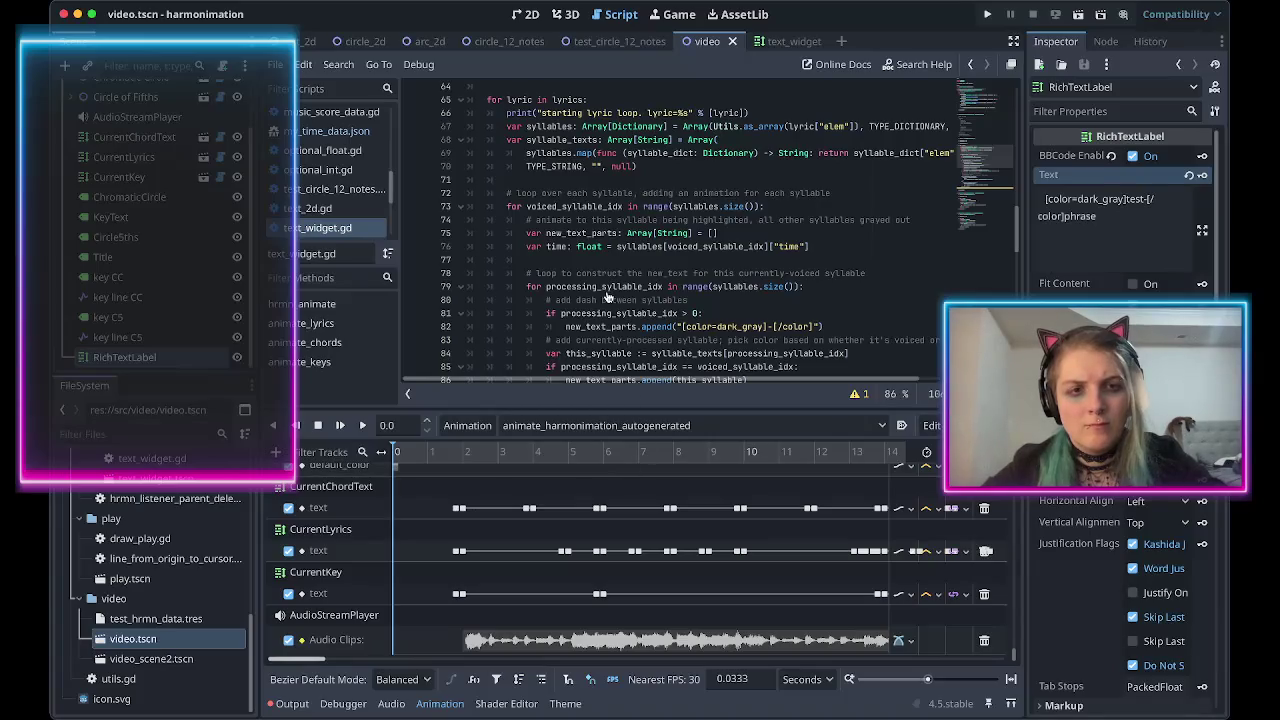
pyautogui.scroll(-3, 600, 250)
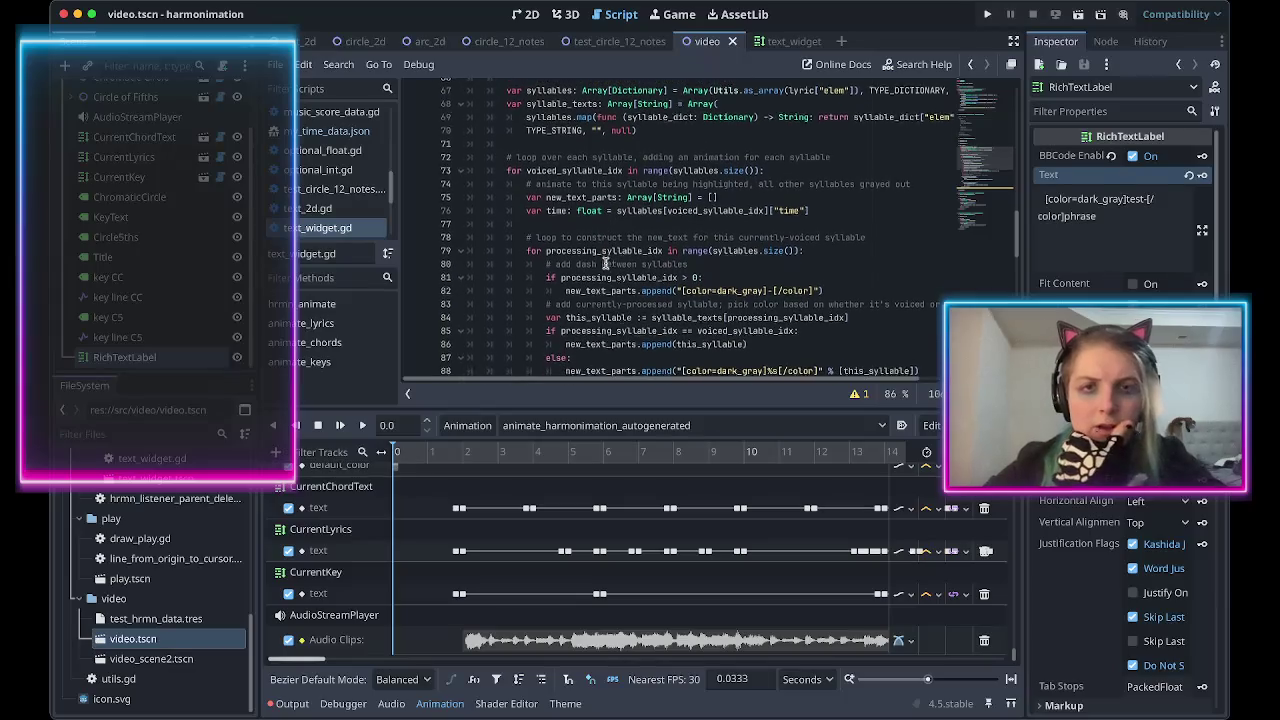
pyautogui.scroll(1, 572, 183)
pyautogui.scroll(2, 572, 183)
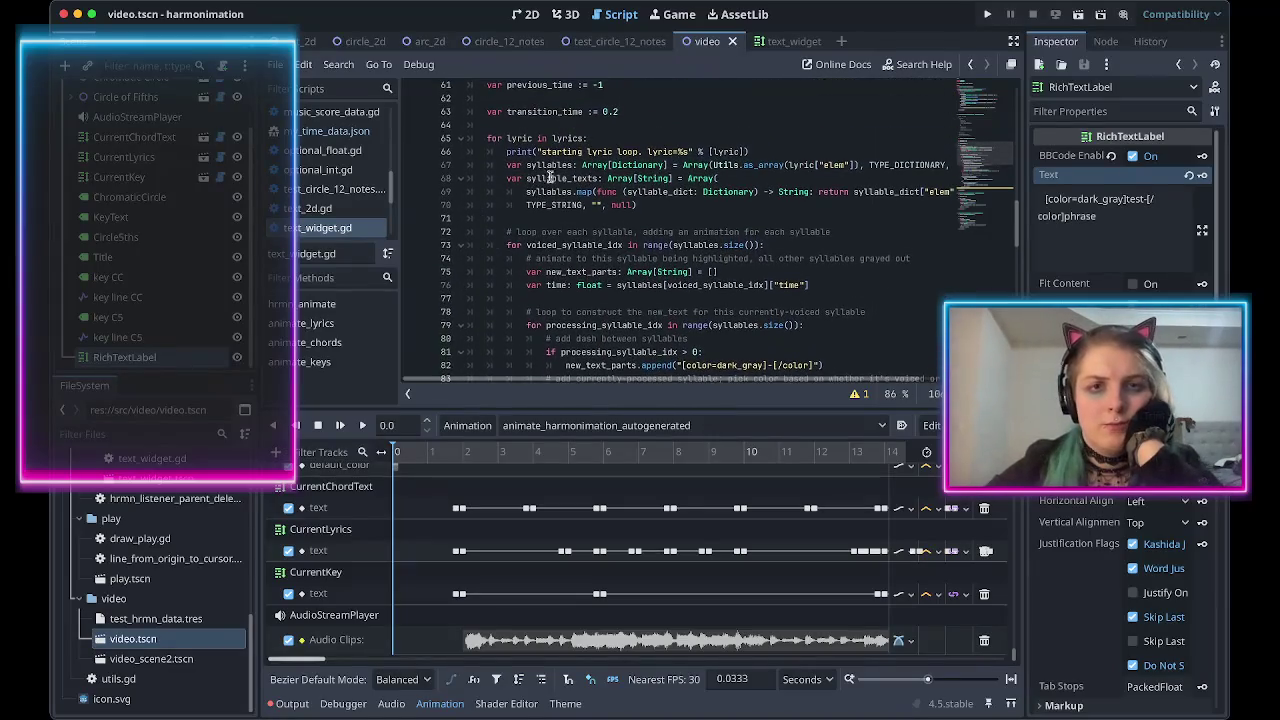
pyautogui.scroll(-4, 568, 270)
pyautogui.scroll(10, 568, 270)
pyautogui.scroll(-6, 560, 255)
pyautogui.scroll(2, 551, 238)
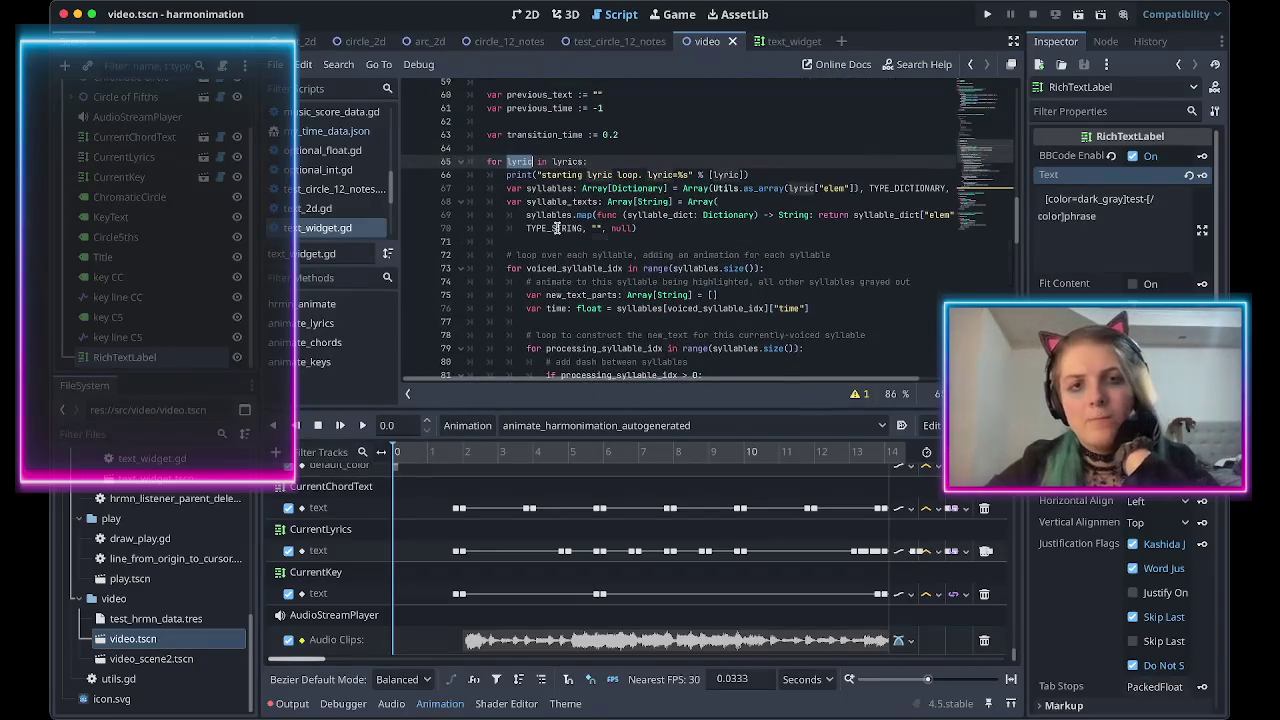
pyautogui.moveTo(555, 228)
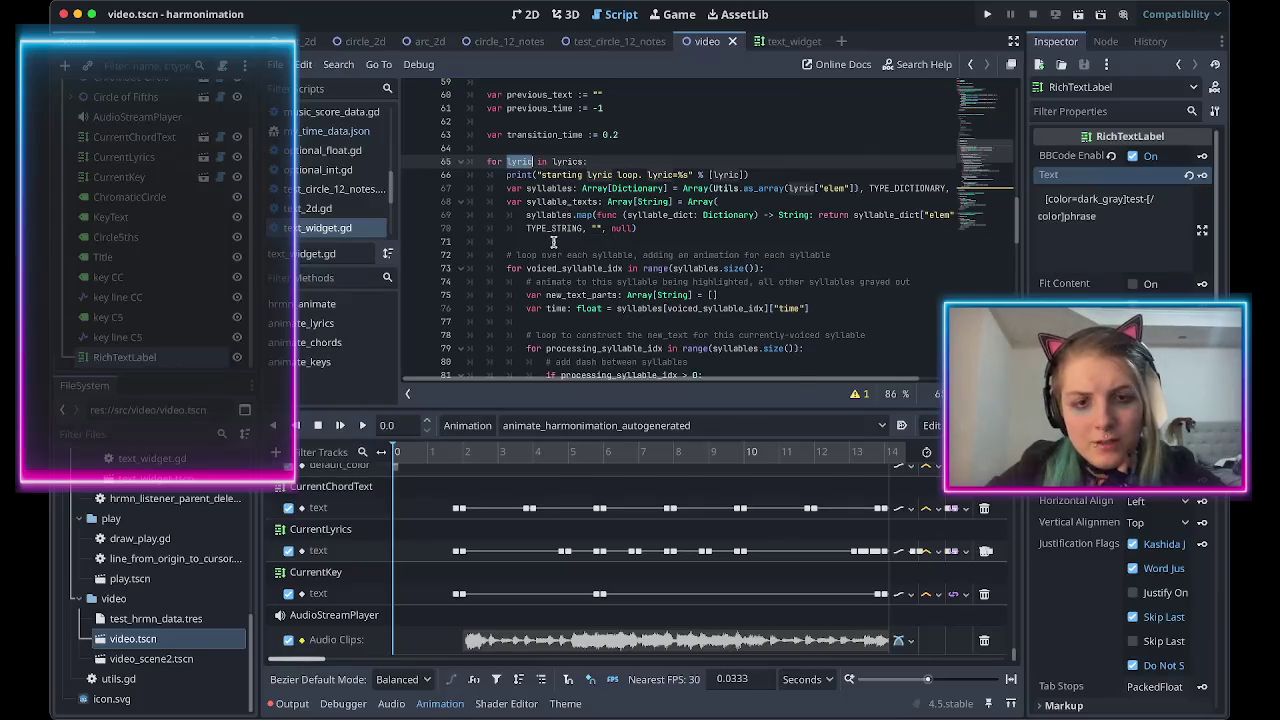
pyautogui.scroll(-2, 560, 268)
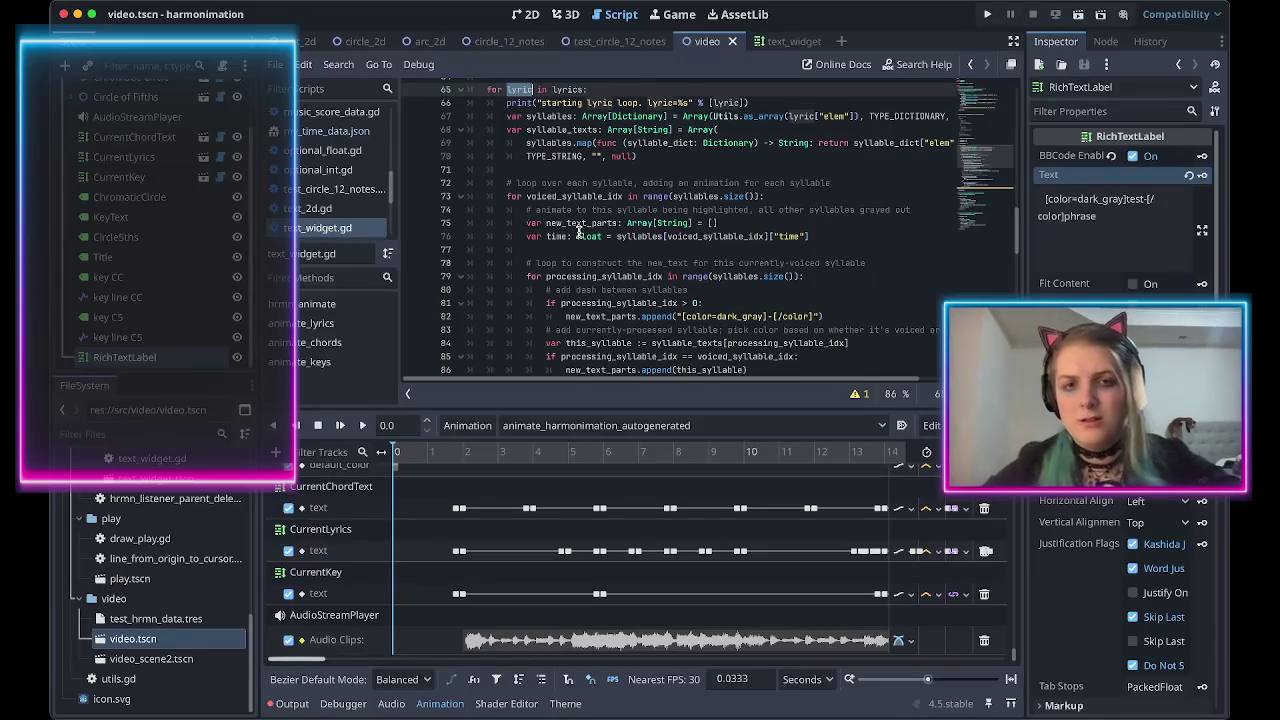
pyautogui.click(834, 238)
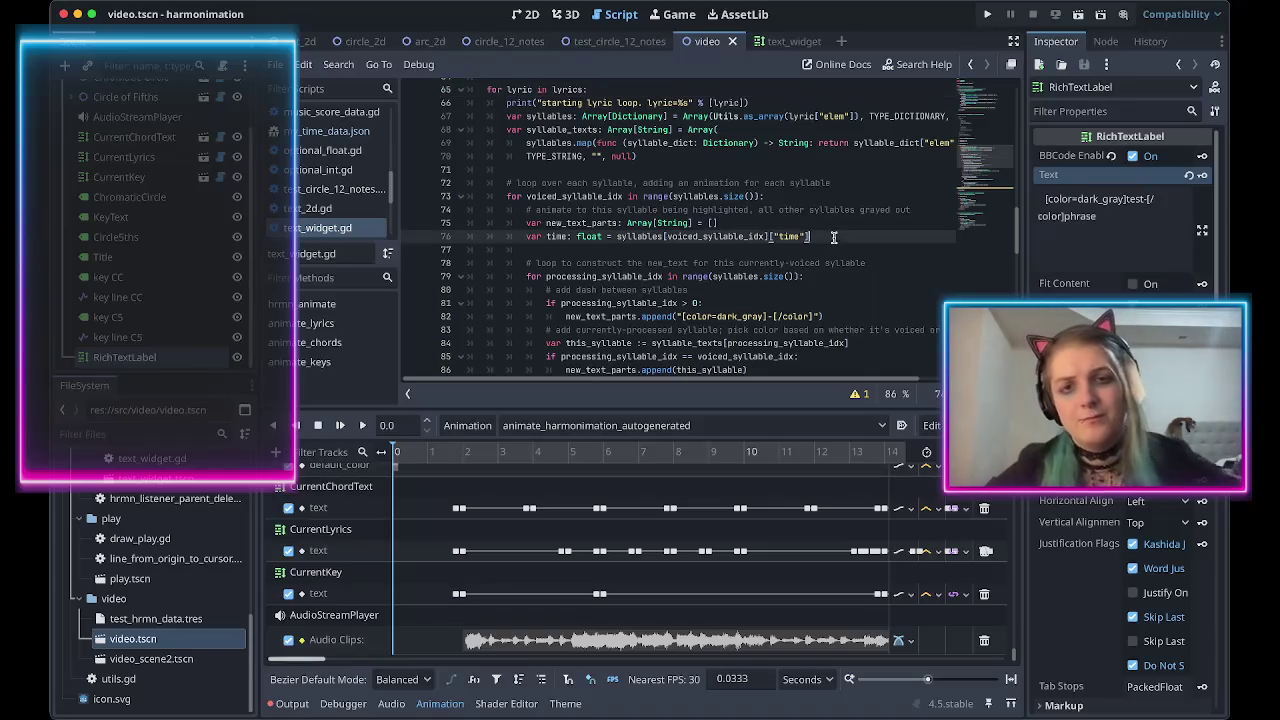
# Move the var time declaration up under the voiced-syllable loop comment and save the script
pyautogui.hotkey('shift', 'Up')
pyautogui.press('BackSpace')
pyautogui.click(822, 196)
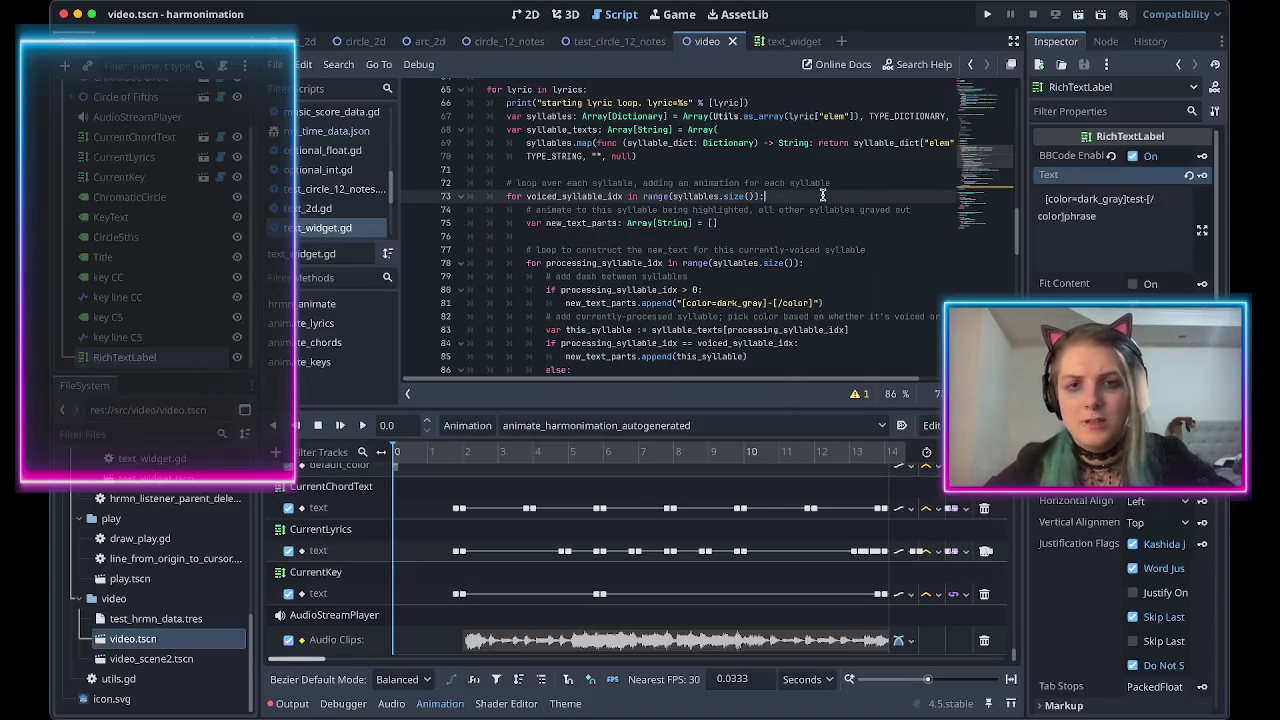
pyautogui.click(928, 209)
pyautogui.press('Return')
pyautogui.write('var time: float = syllables[voiced_syllable_idx]["time"]')
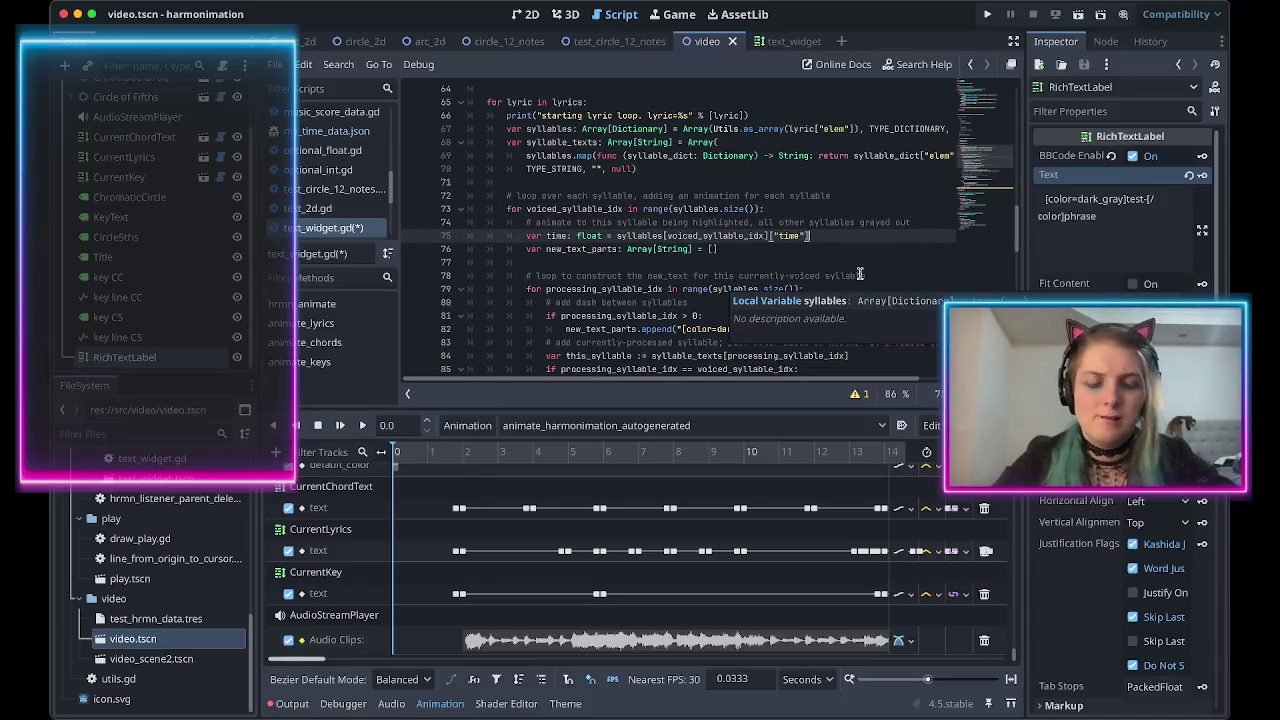
pyautogui.click(633, 260)
pyautogui.click(636, 262)
pyautogui.hotkey('ctrl', 's')
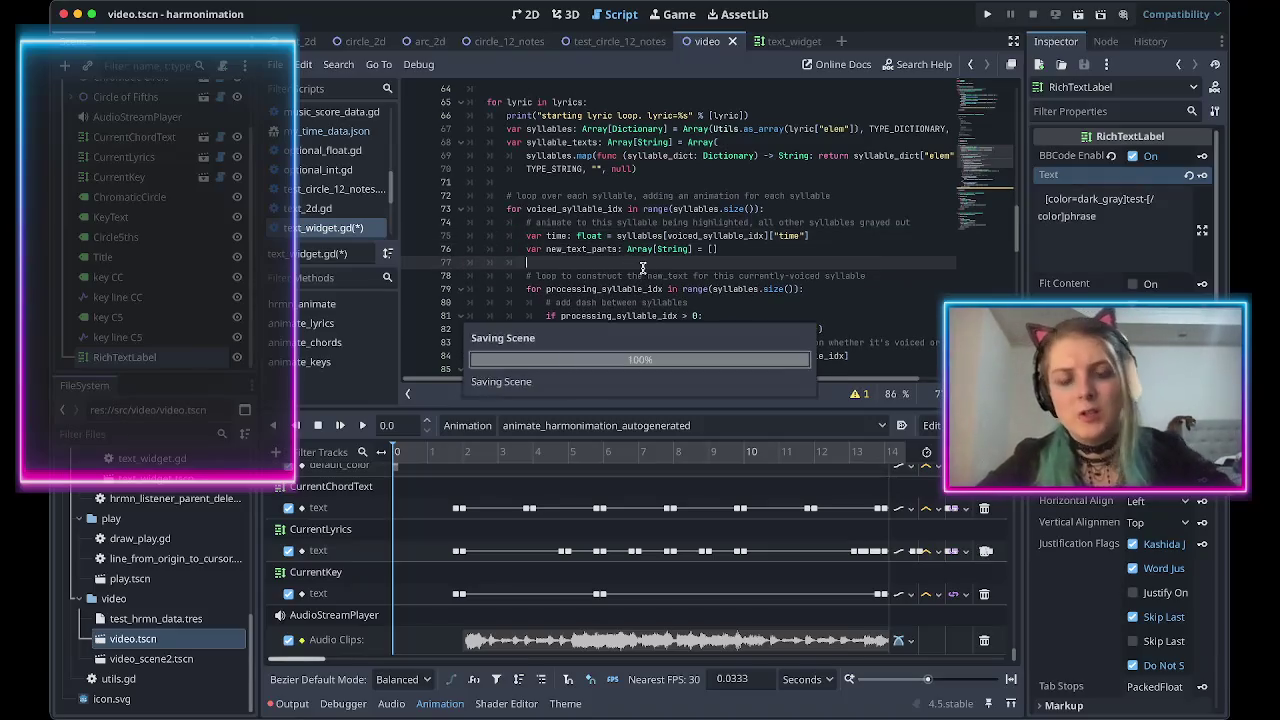
# Highlight new_text and scroll through the script to review where it's used
pyautogui.scroll(-2, 652, 280)
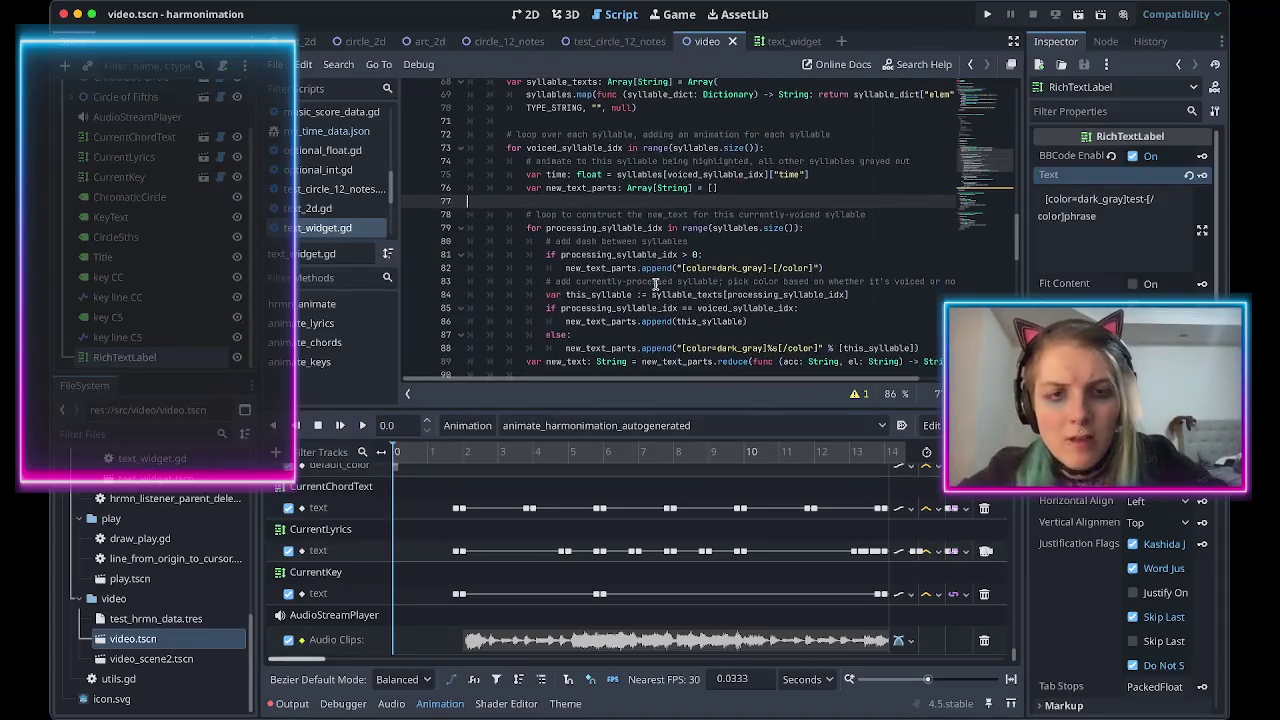
pyautogui.scroll(-3, 656, 272)
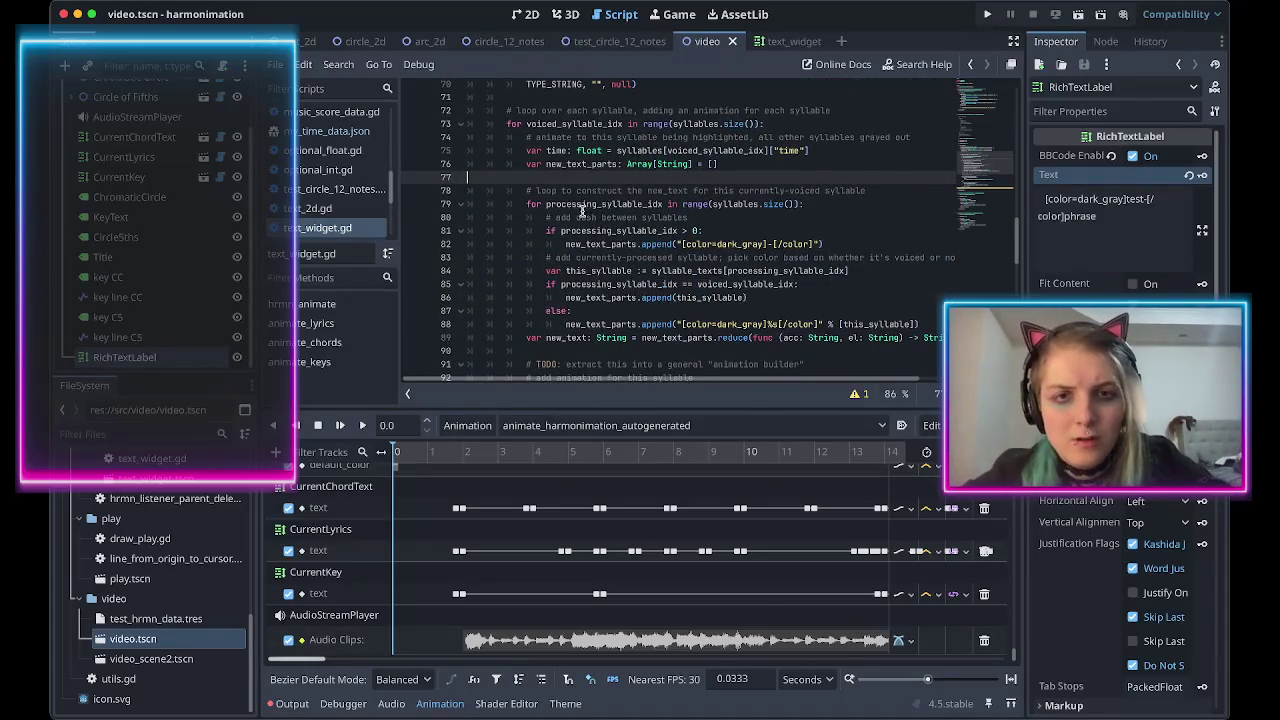
pyautogui.doubleClick(566, 323)
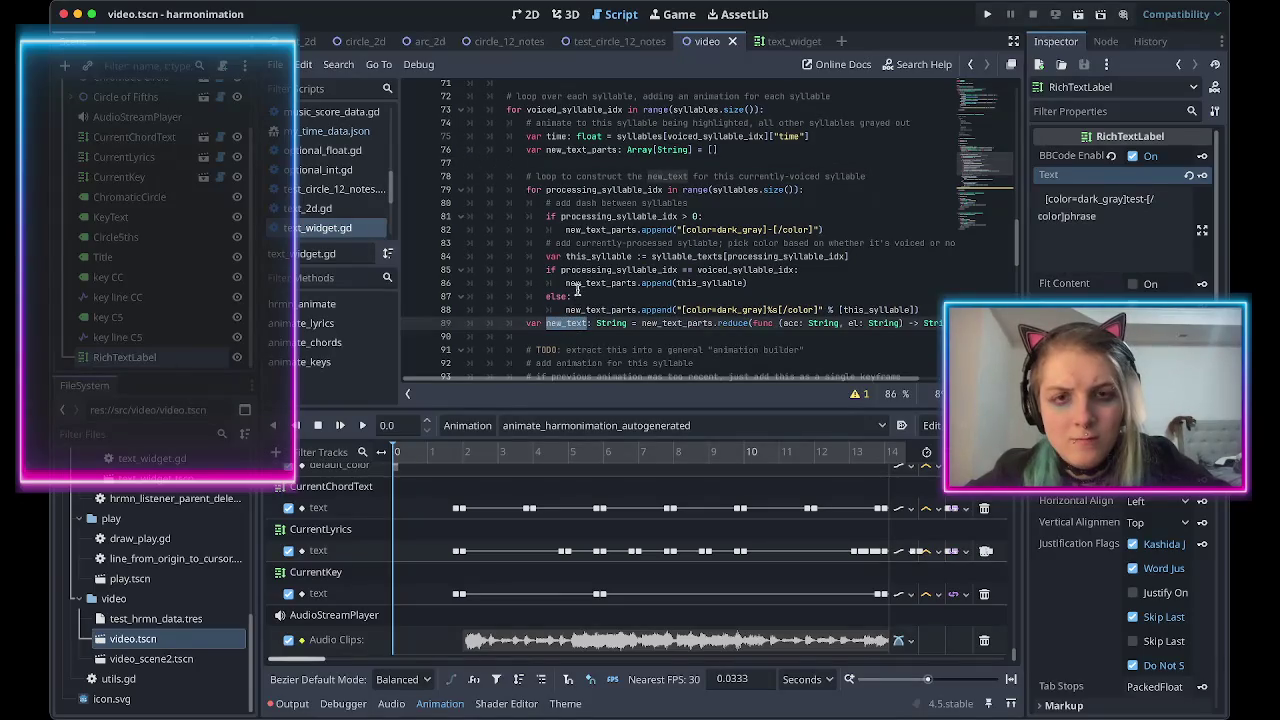
pyautogui.moveTo(663, 321)
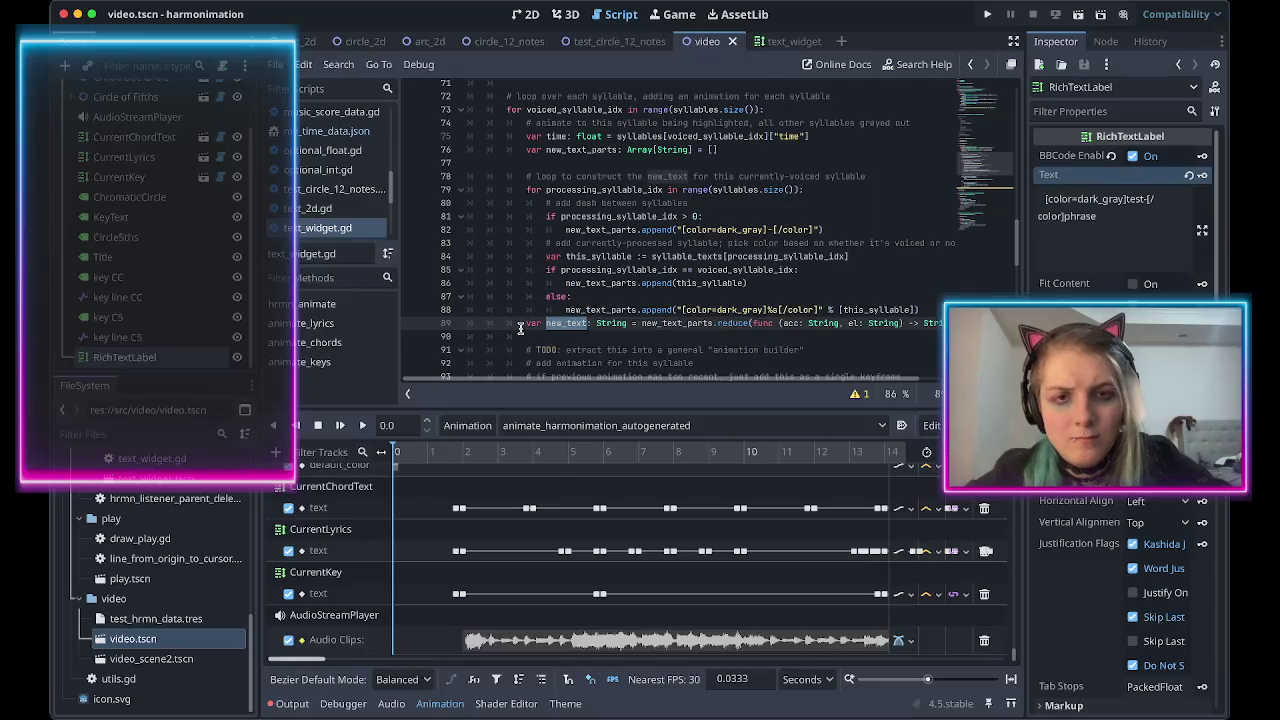
pyautogui.scroll(-3, 530, 320)
pyautogui.scroll(-3, 520, 328)
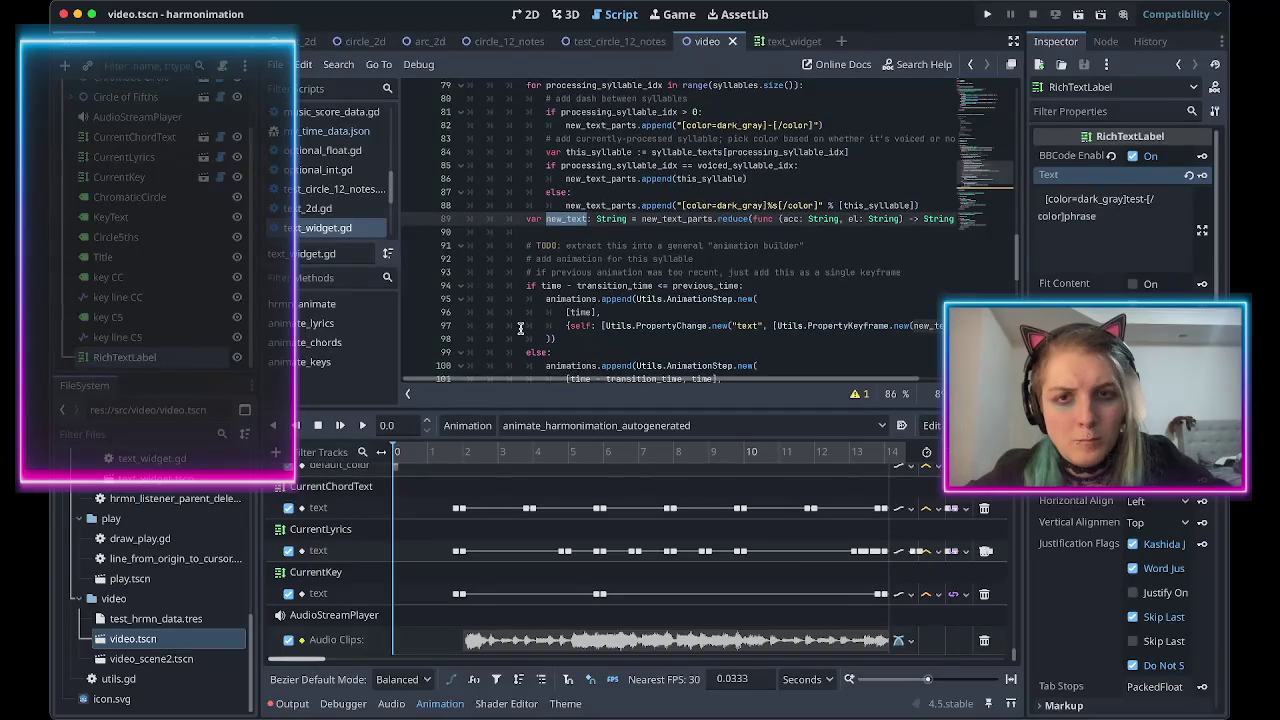
pyautogui.scroll(-2, 520, 328)
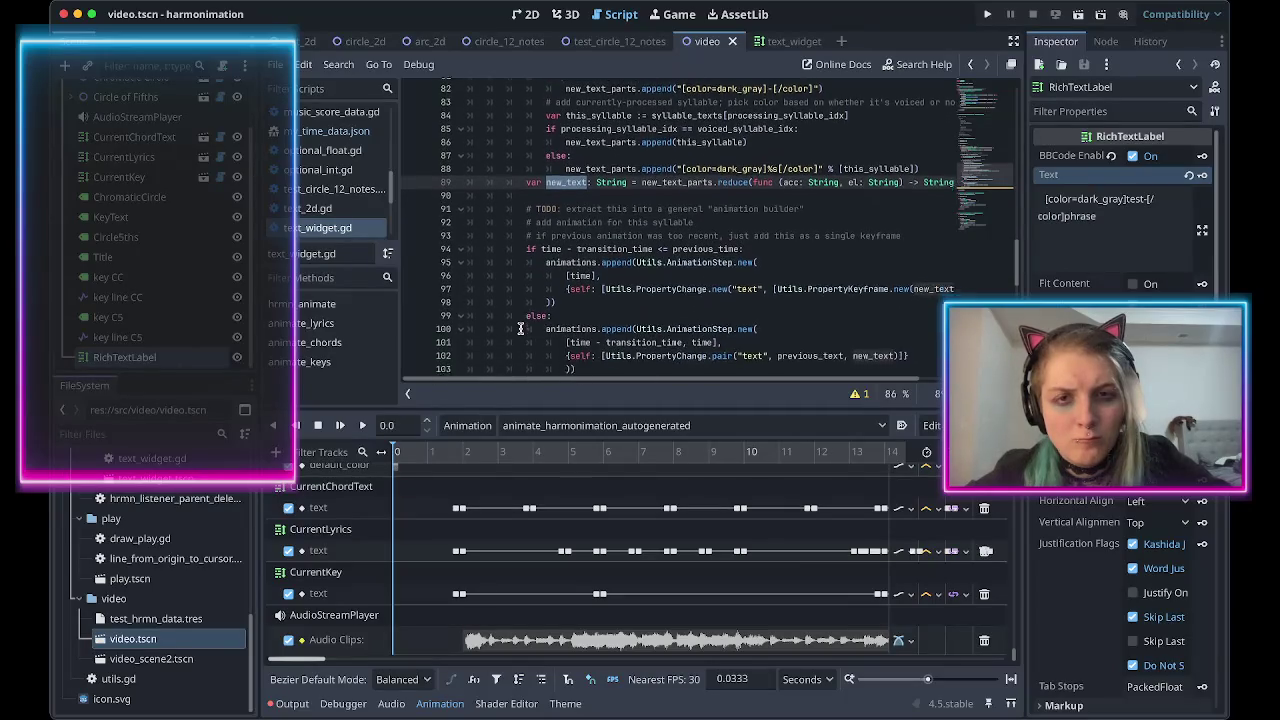
pyautogui.scroll(1, 580, 280)
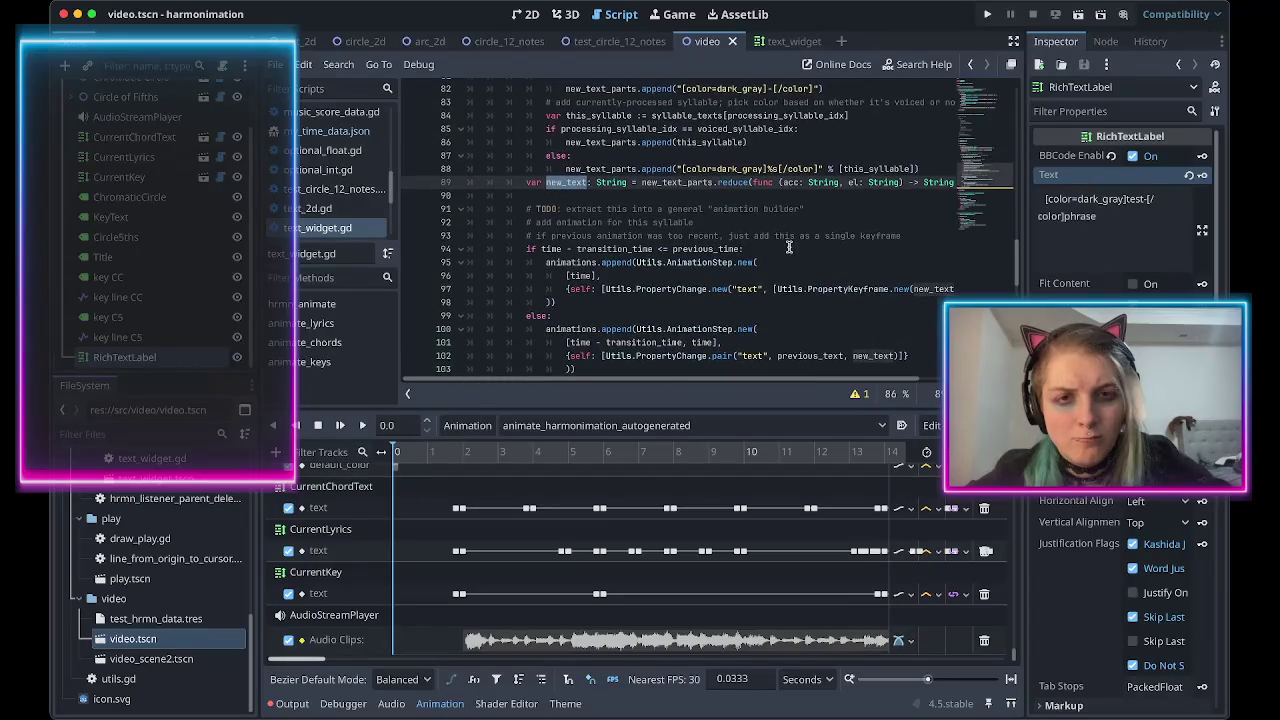
# Move the TODO above 'for lyric in lyrics', adding 'logic' and 'taking in a list of keyframes and a transition time'
pyautogui.click(814, 208)
pyautogui.hotkey('ctrl', 'shift', 'k')
pyautogui.scroll(10, 808, 203)
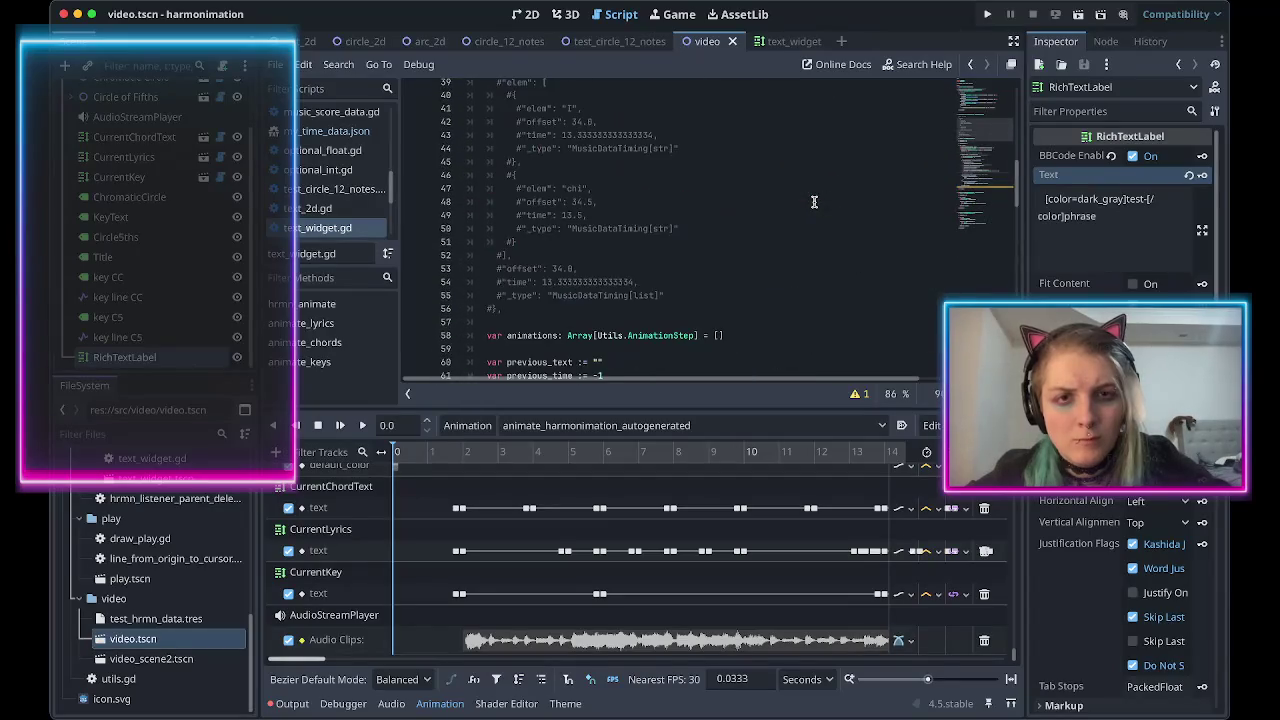
pyautogui.scroll(-1, 651, 236)
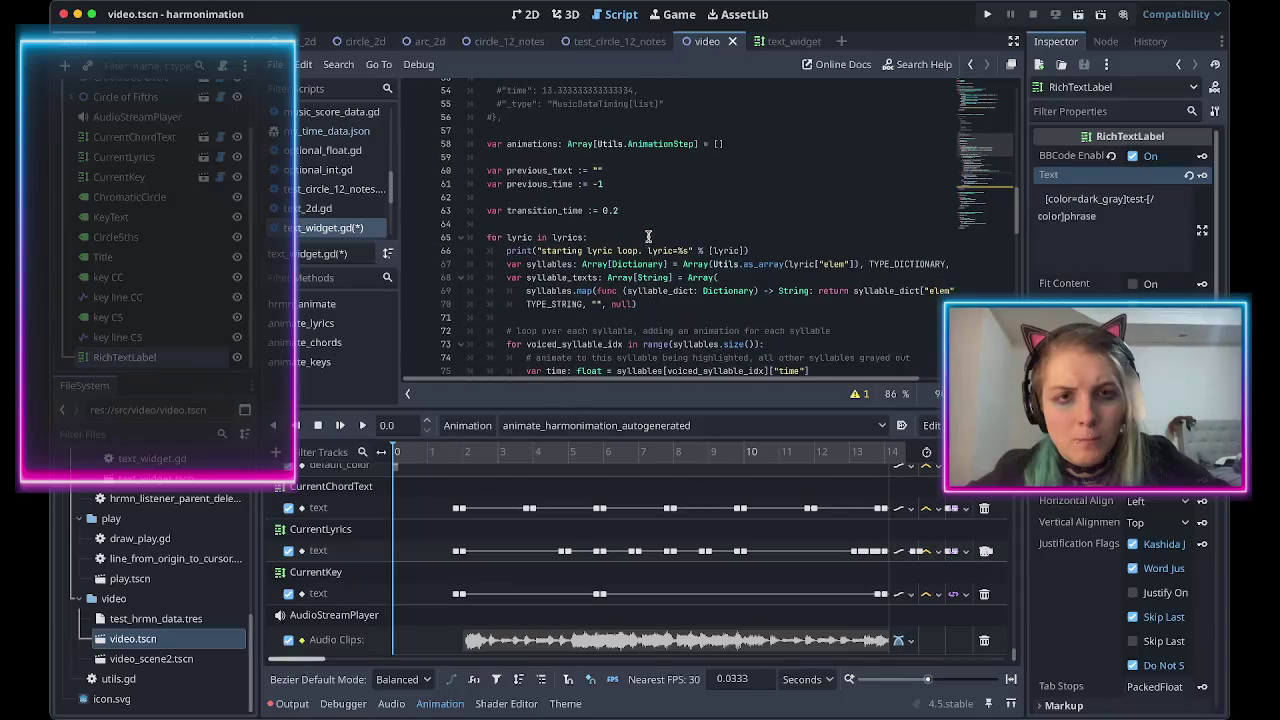
pyautogui.click(578, 223)
pyautogui.write('# TODO: extract this into a general "animation builder"')
pyautogui.hotkey('shift', 'Tab')
pyautogui.hotkey('shift', 'Tab')
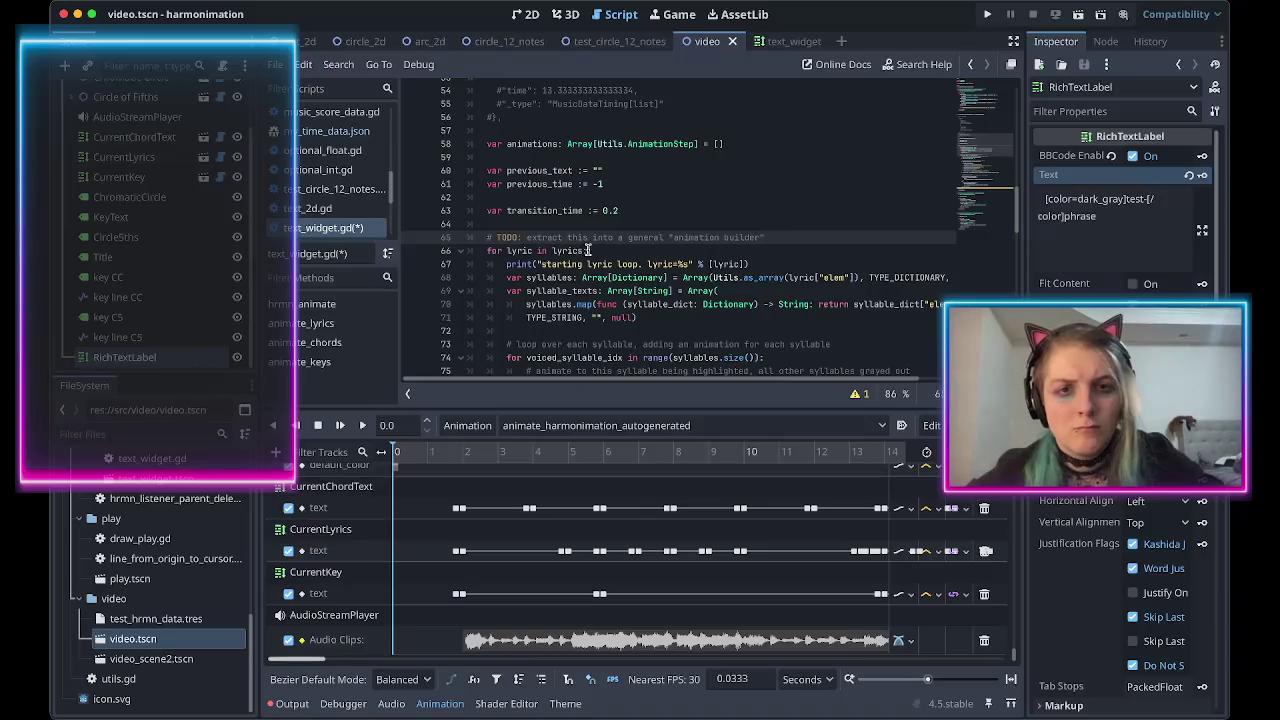
pyautogui.write('logic')
pyautogui.press('End')
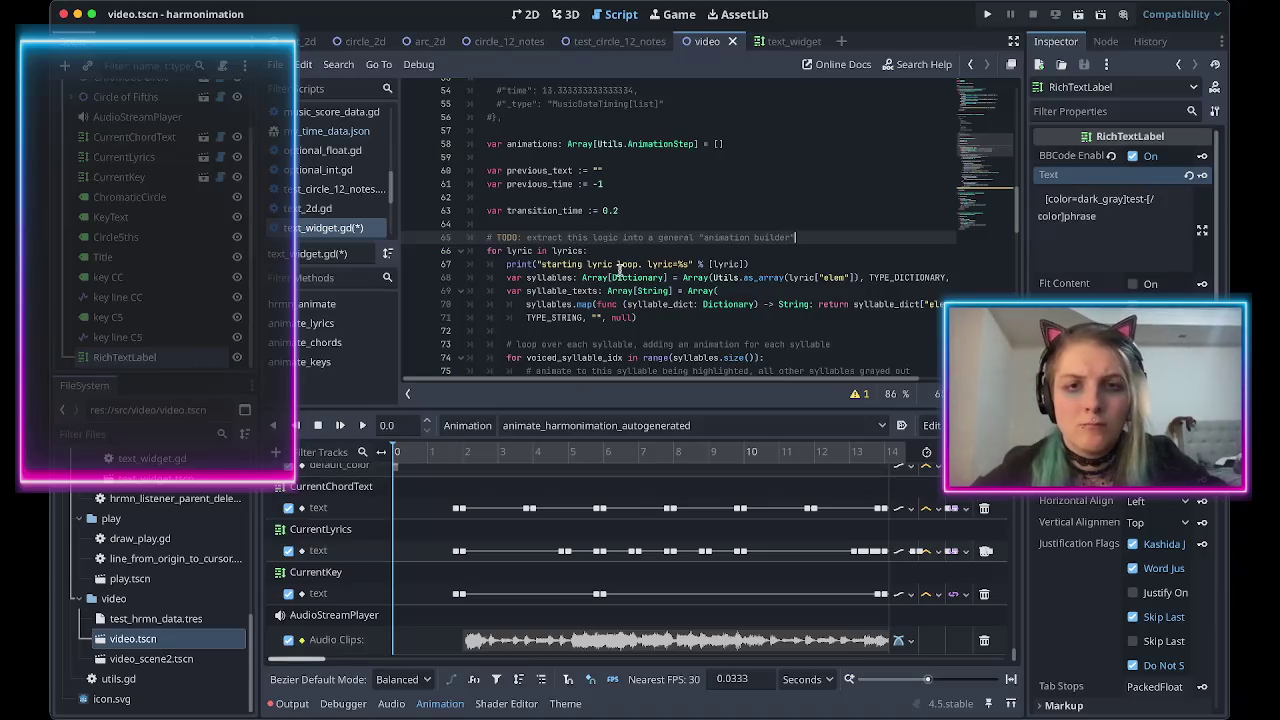
pyautogui.write('king in a list of keyf')
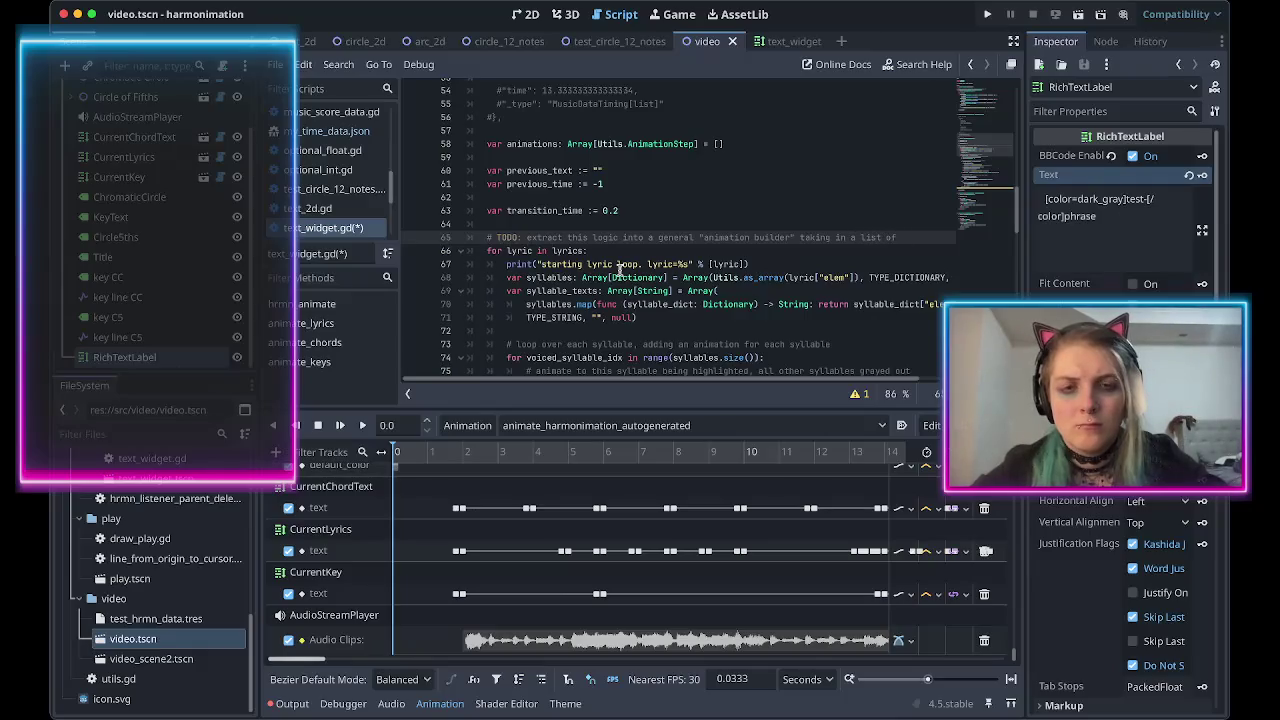
pyautogui.write('rames and a tr')
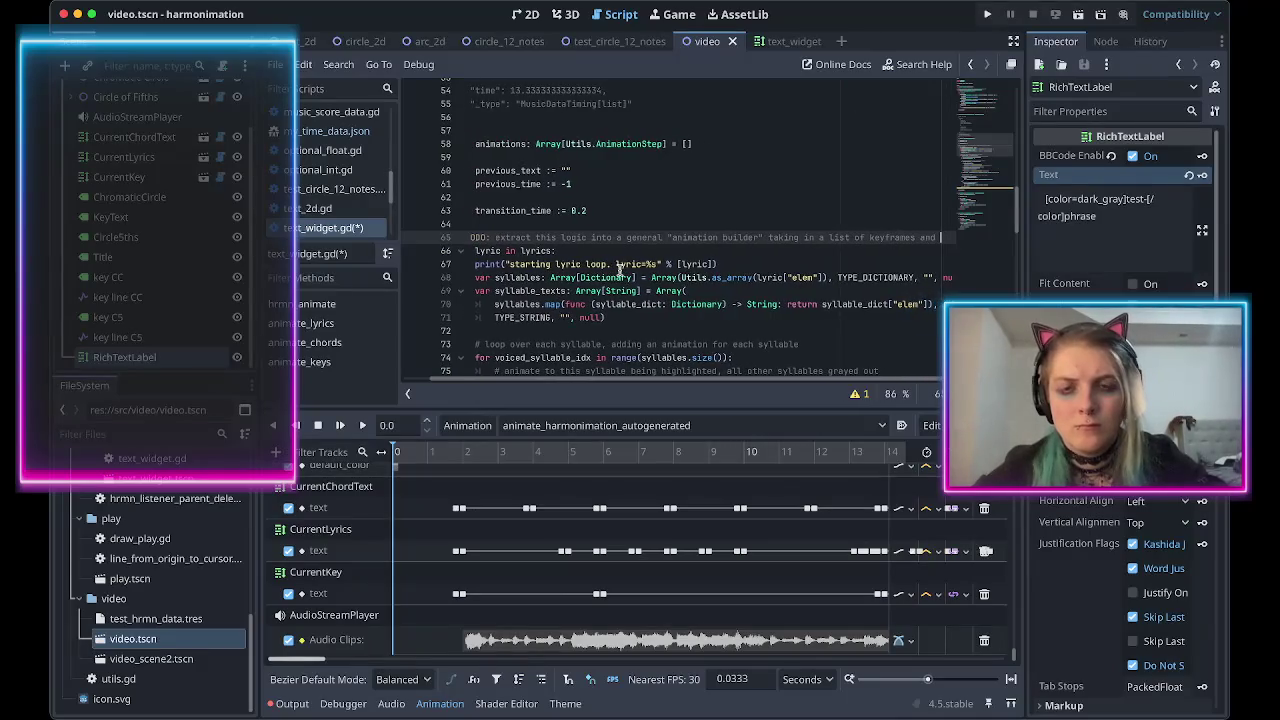
pyautogui.write('ansition time')
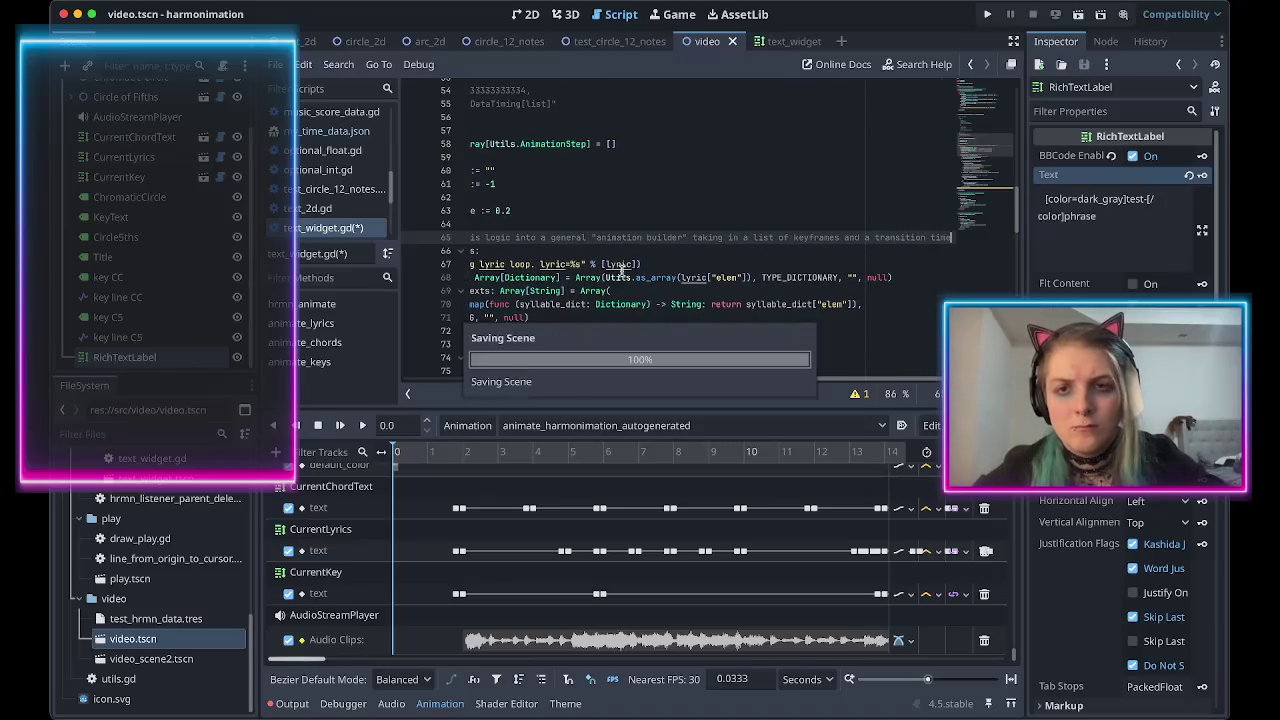
pyautogui.press('Return')
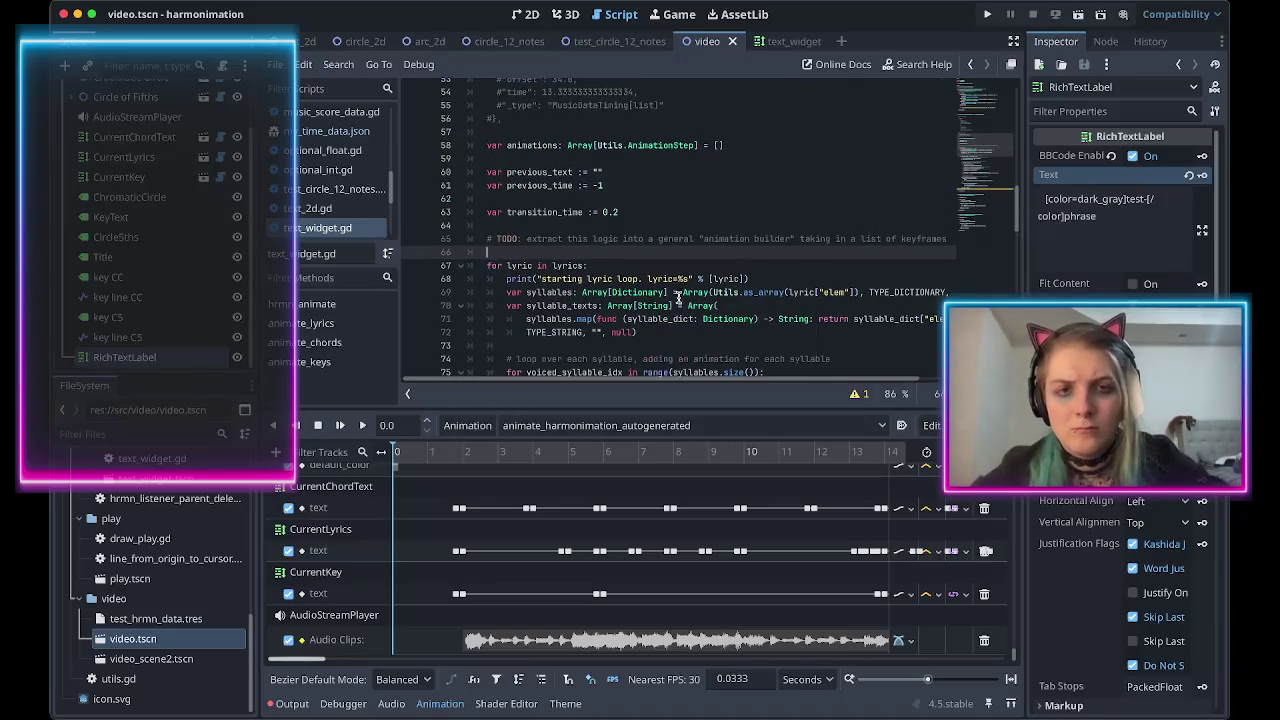
pyautogui.scroll(-1, 695, 316)
pyautogui.scroll(2, 695, 316)
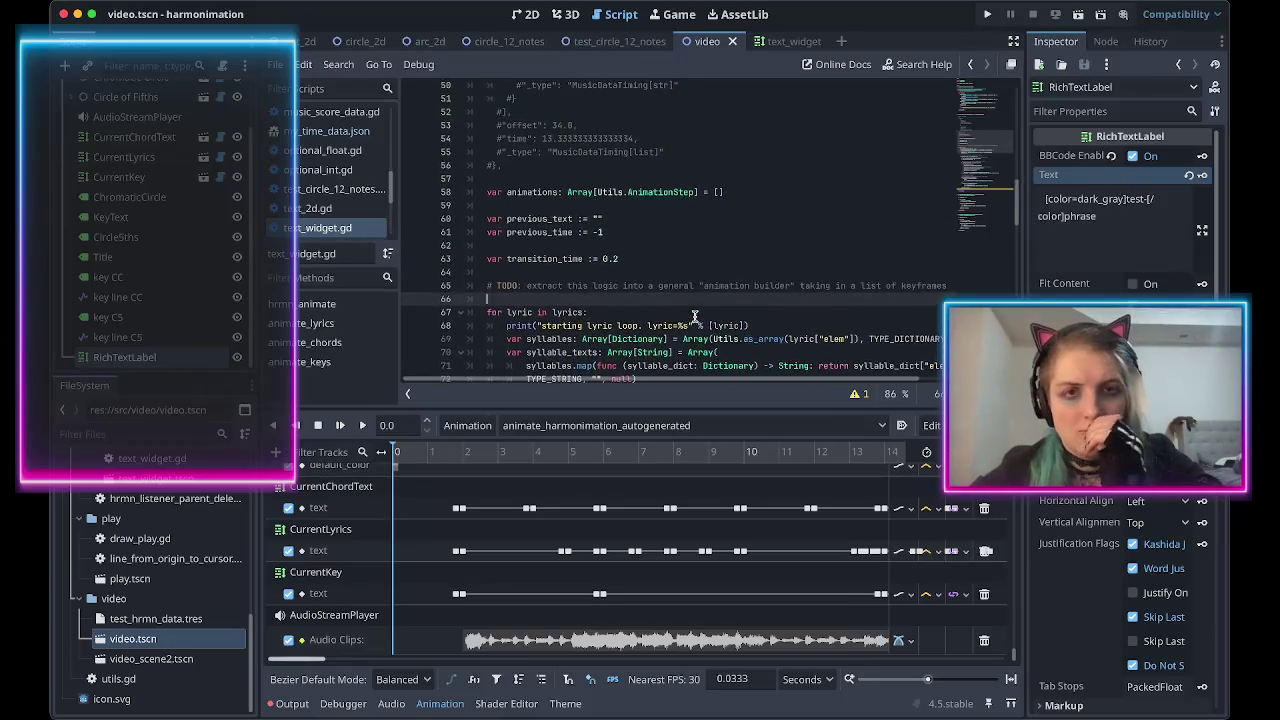
pyautogui.scroll(-10, 695, 316)
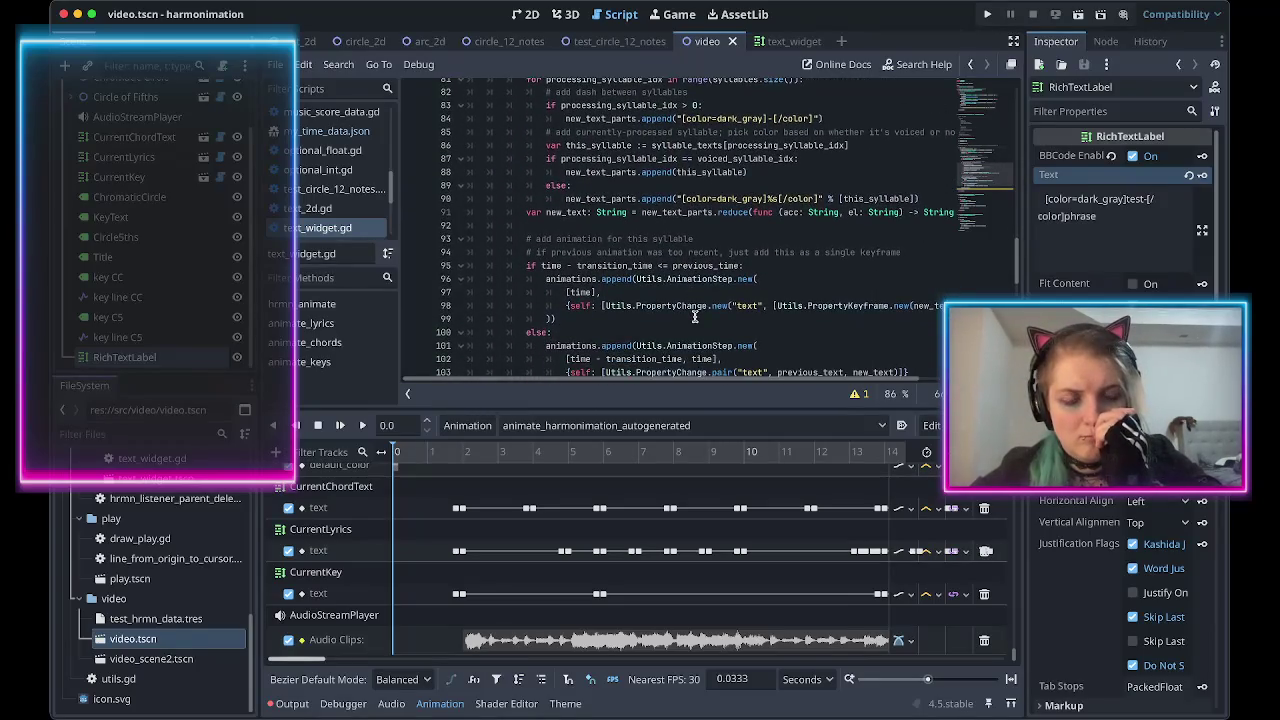
pyautogui.scroll(-3, 695, 316)
pyautogui.scroll(2, 673, 238)
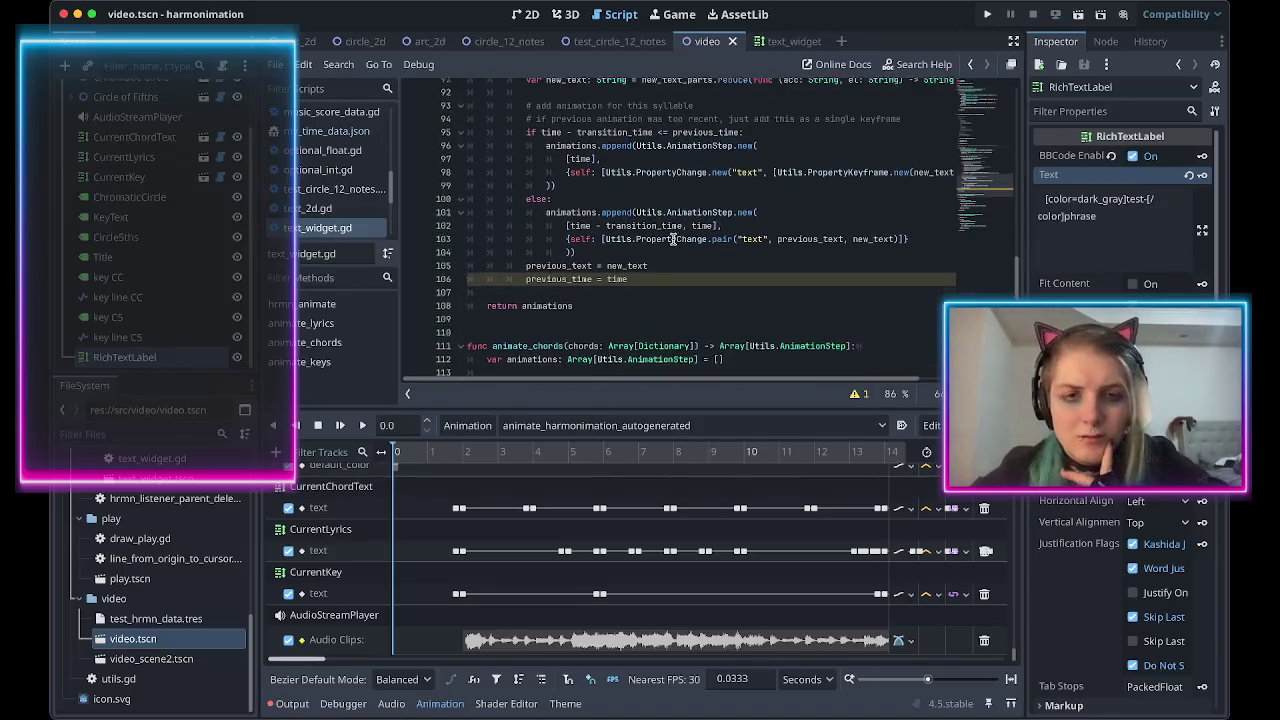
pyautogui.scroll(-2, 673, 238)
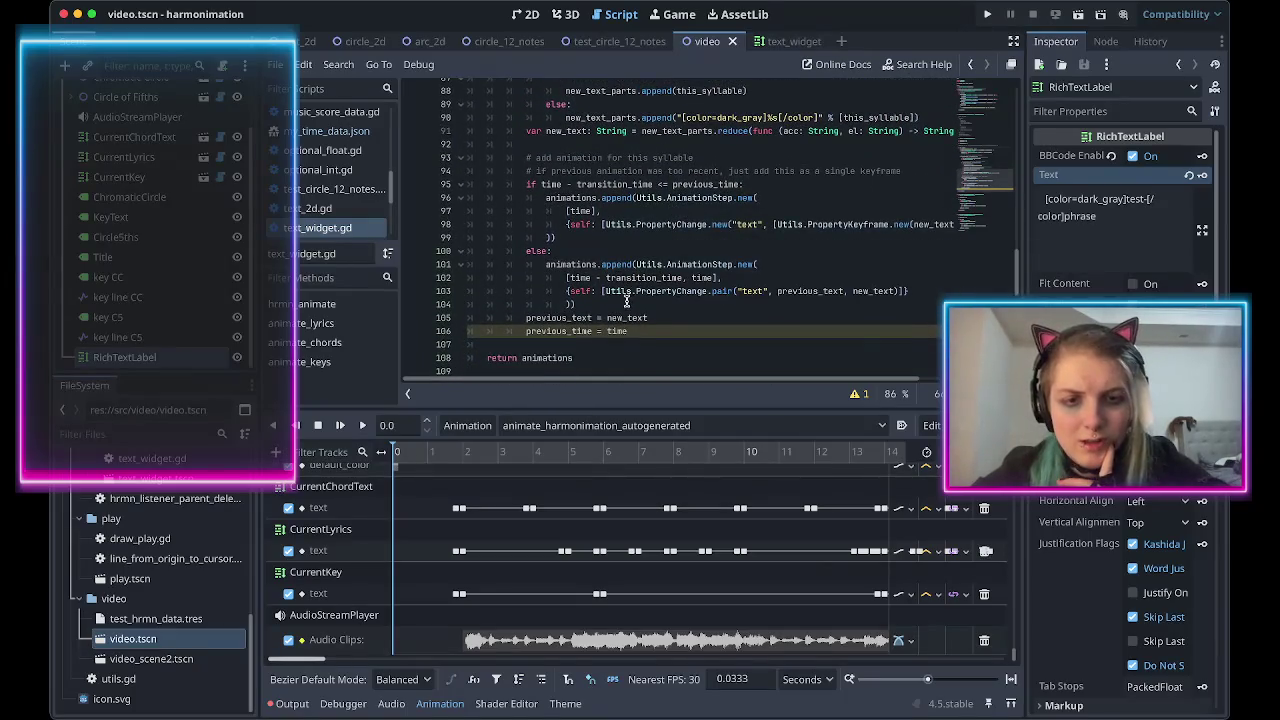
pyautogui.moveTo(640, 291)
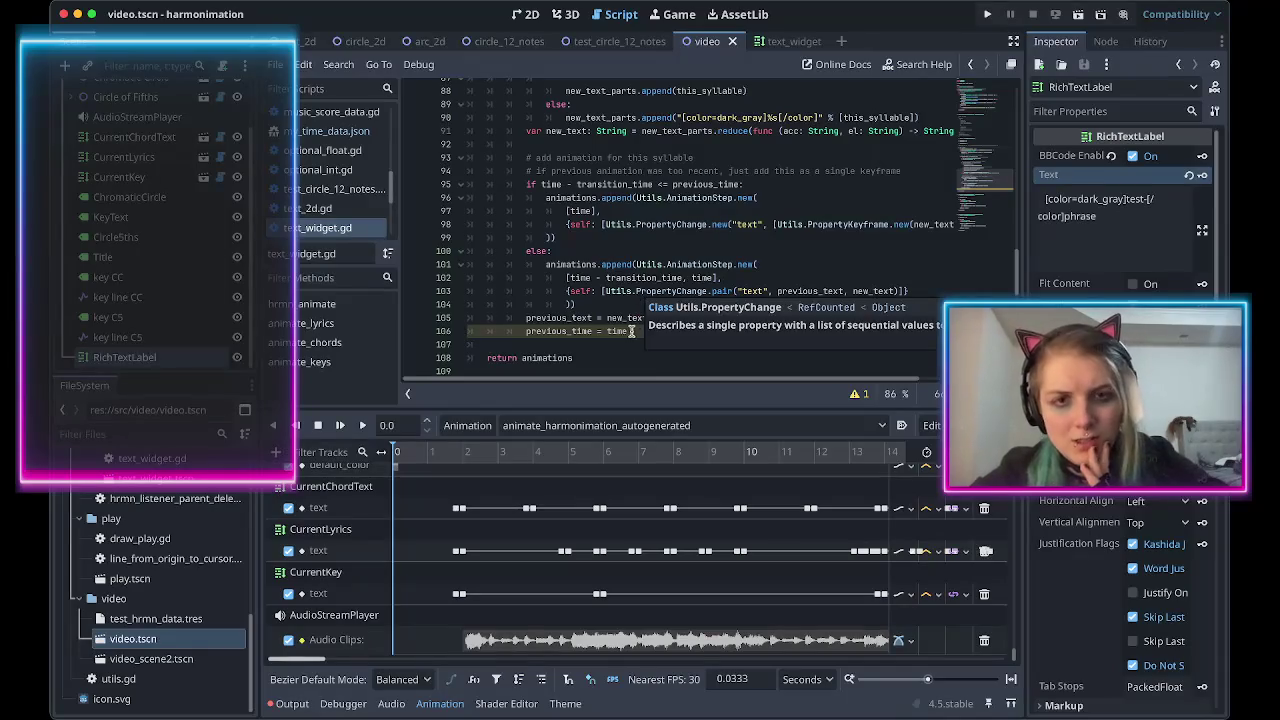
pyautogui.moveTo(631, 331); pyautogui.dragTo(515, 184)
pyautogui.click(647, 316)
pyautogui.click(655, 311)
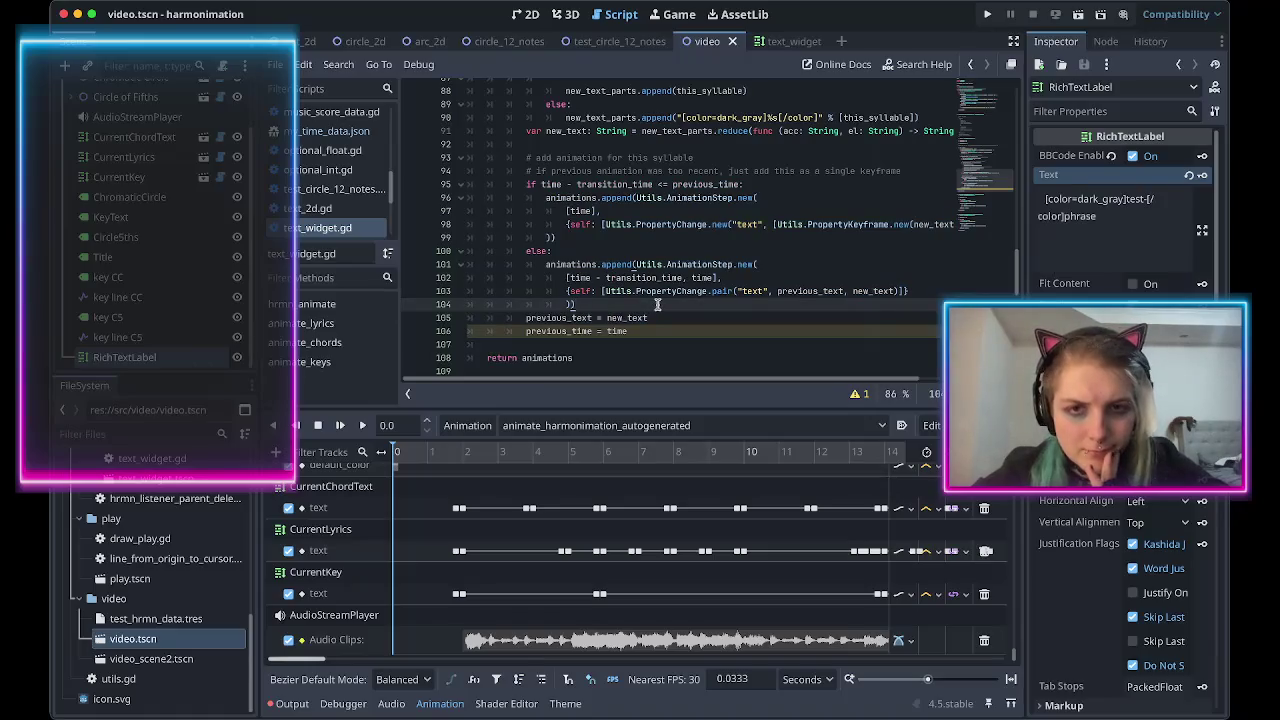
pyautogui.scroll(-1, 678, 307)
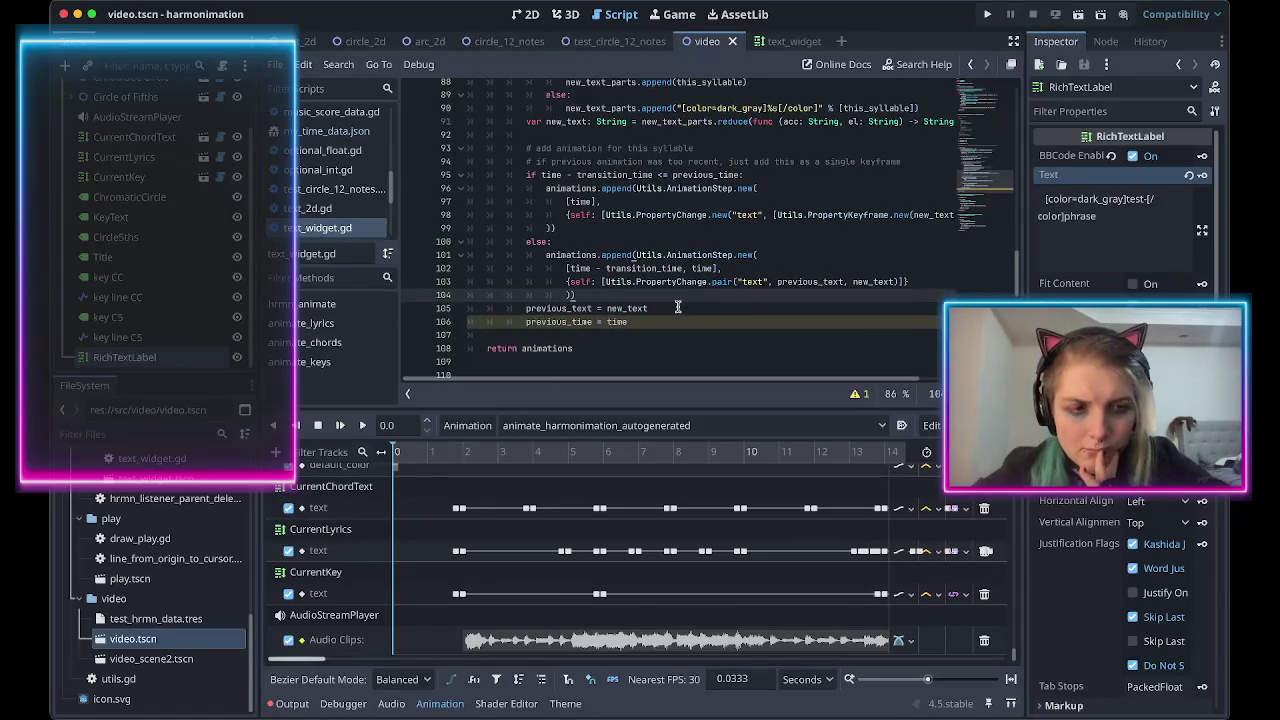
pyautogui.scroll(2, 678, 307)
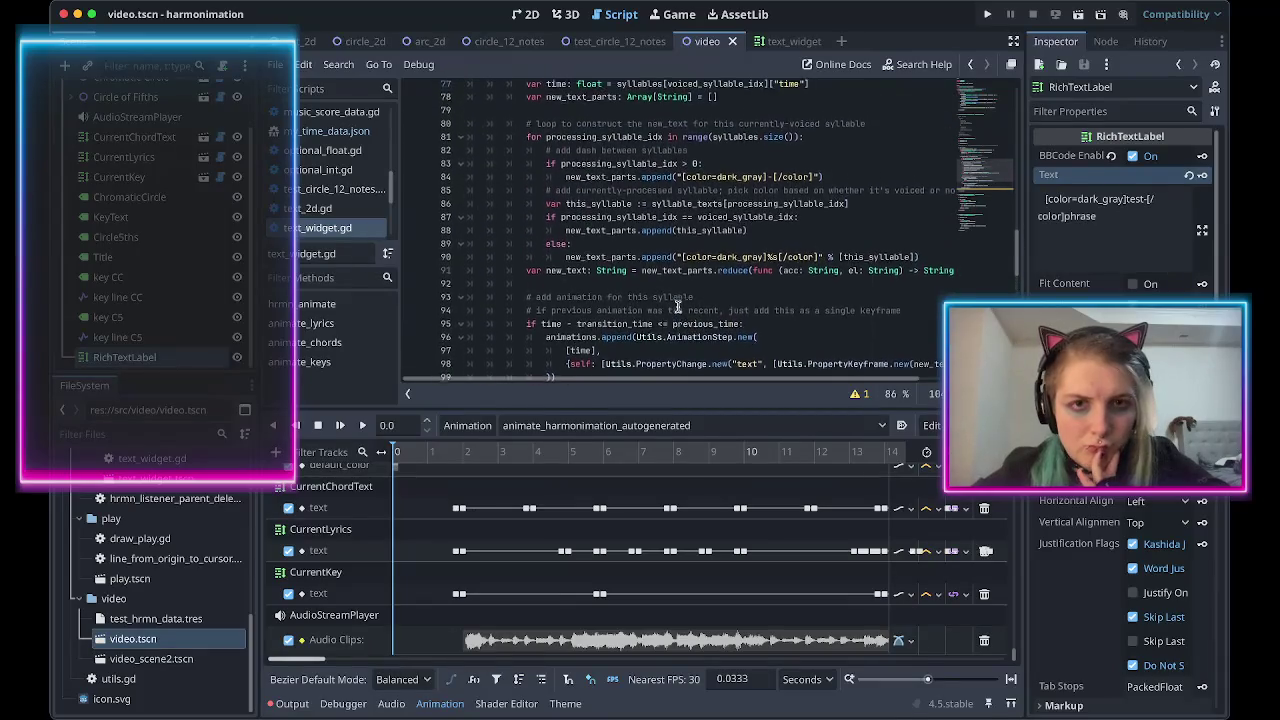
pyautogui.scroll(-1, 678, 307)
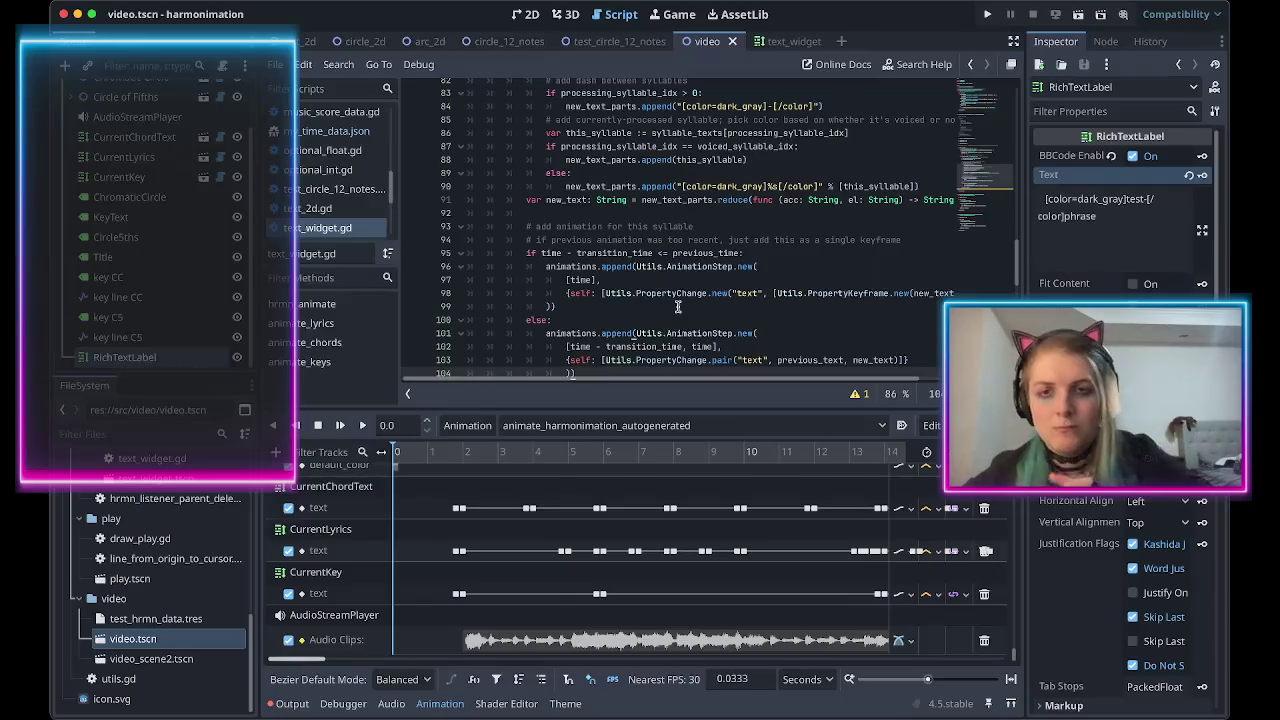
pyautogui.scroll(5, 678, 306)
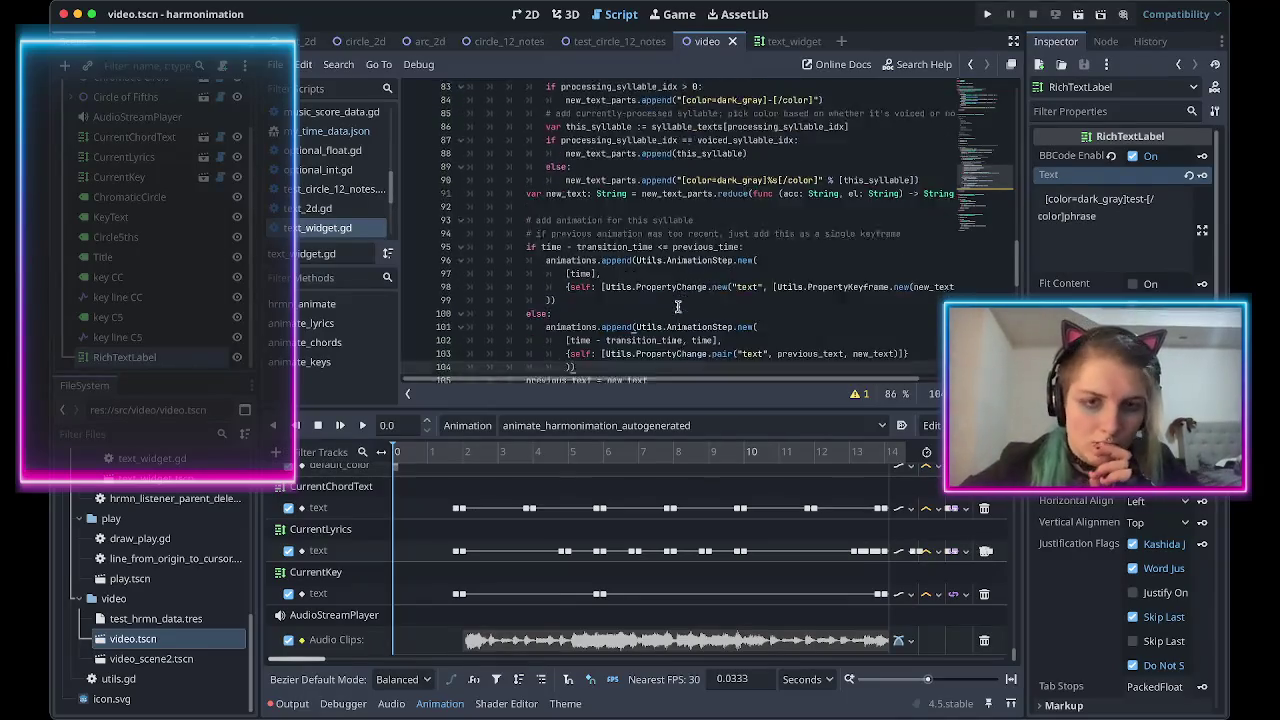
pyautogui.scroll(8, 678, 306)
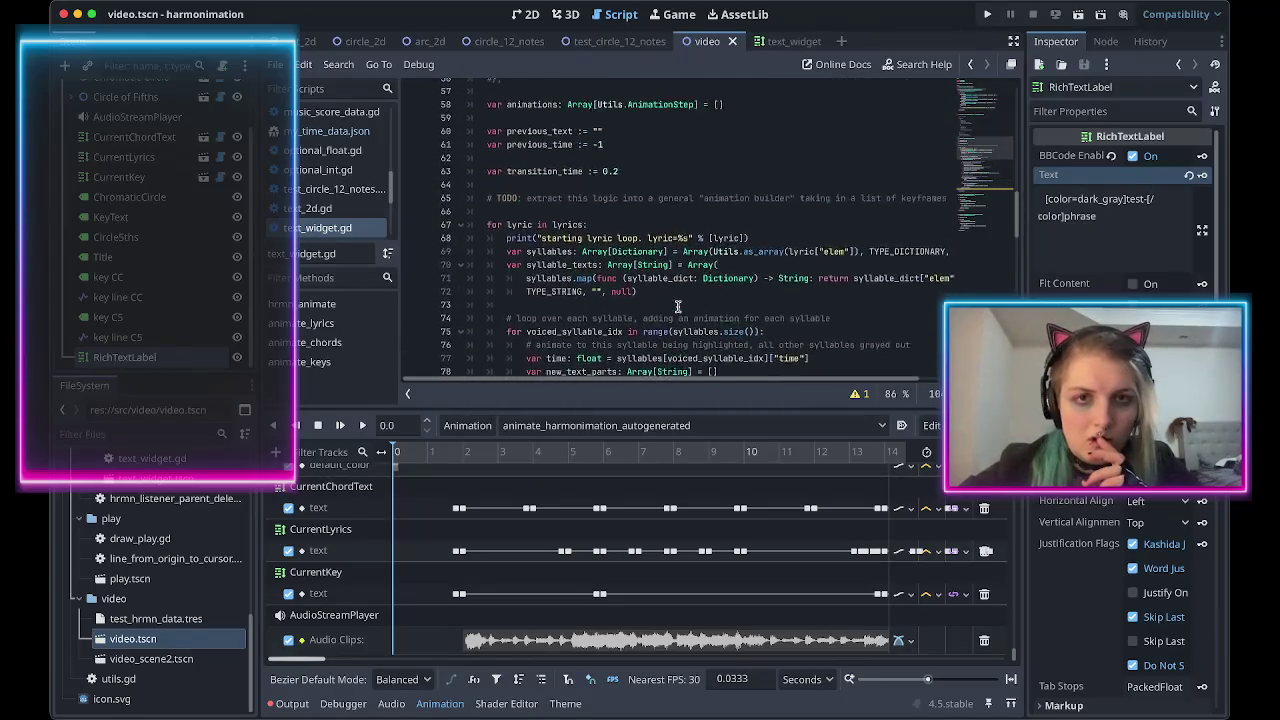
pyautogui.scroll(4, 678, 306)
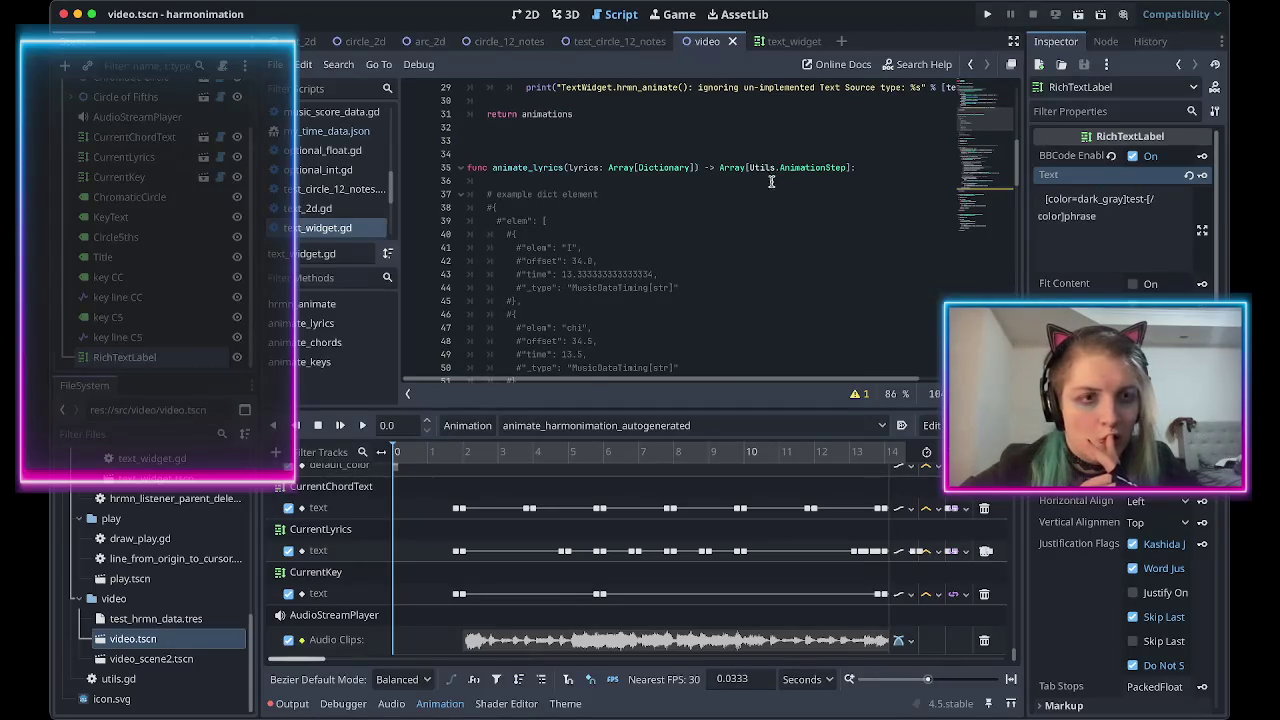
pyautogui.moveTo(719, 167); pyautogui.dragTo(848, 167)
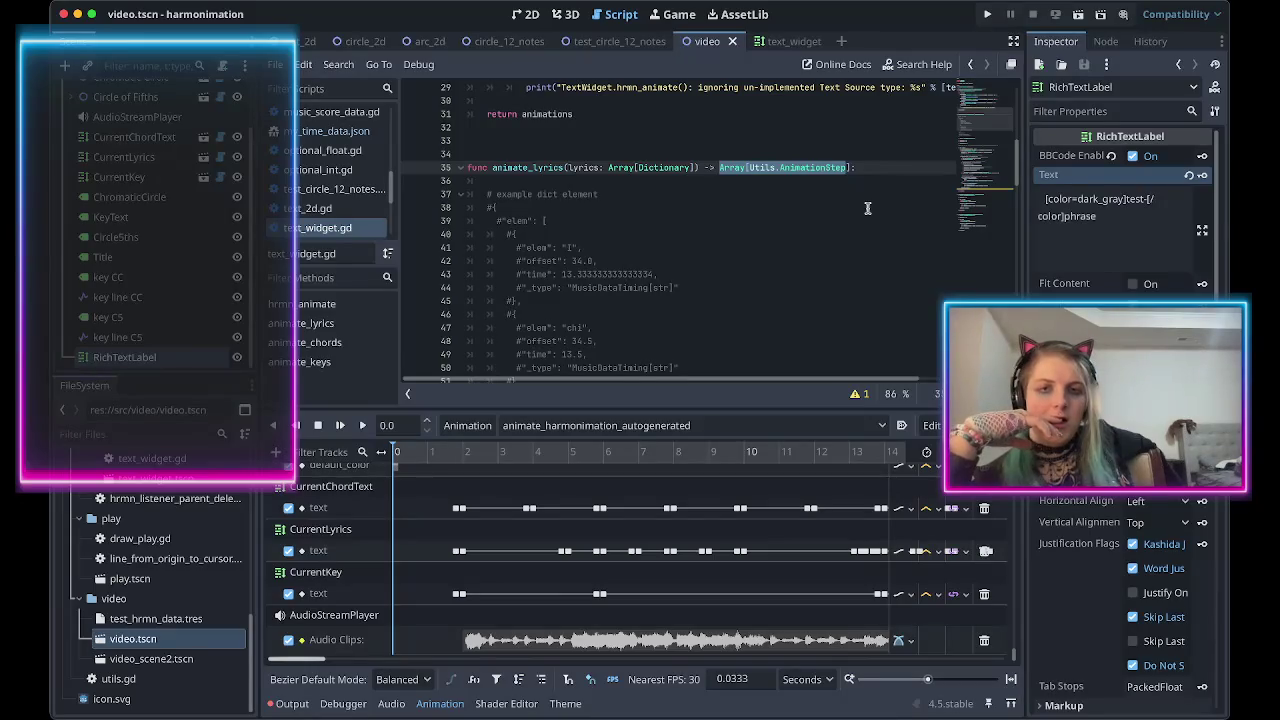
pyautogui.scroll(-15, 868, 208)
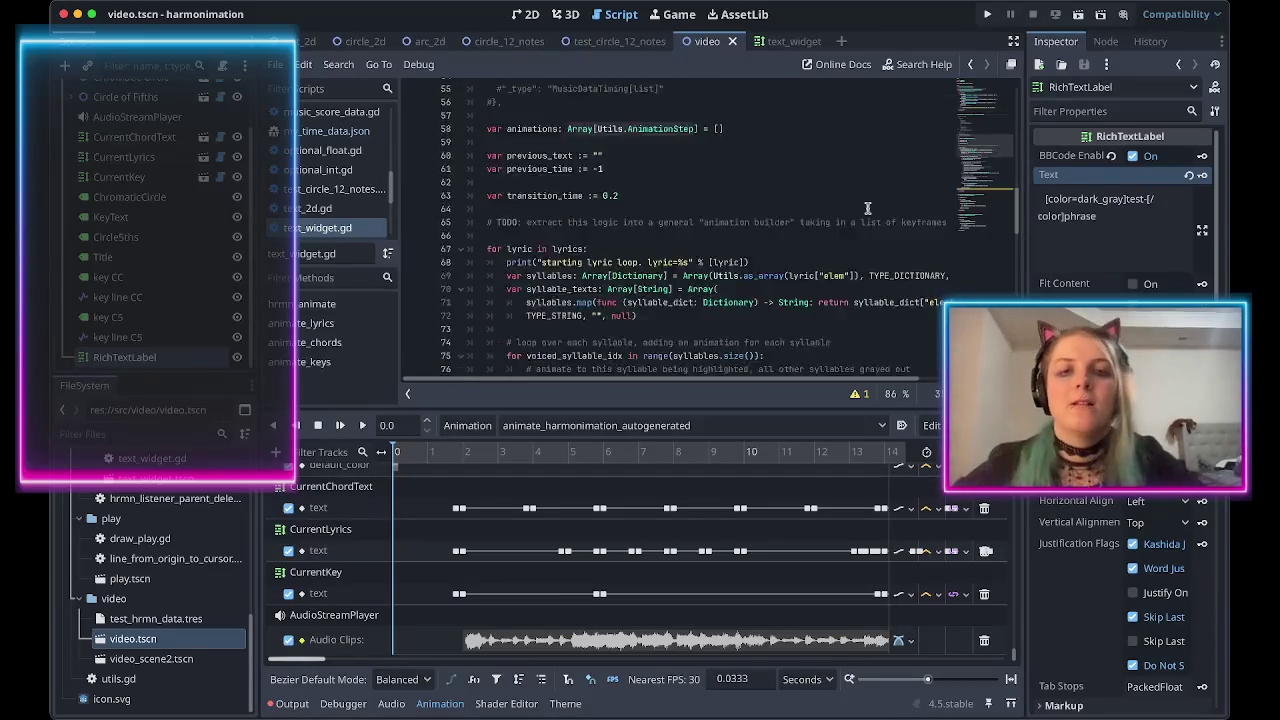
pyautogui.scroll(3, 868, 208)
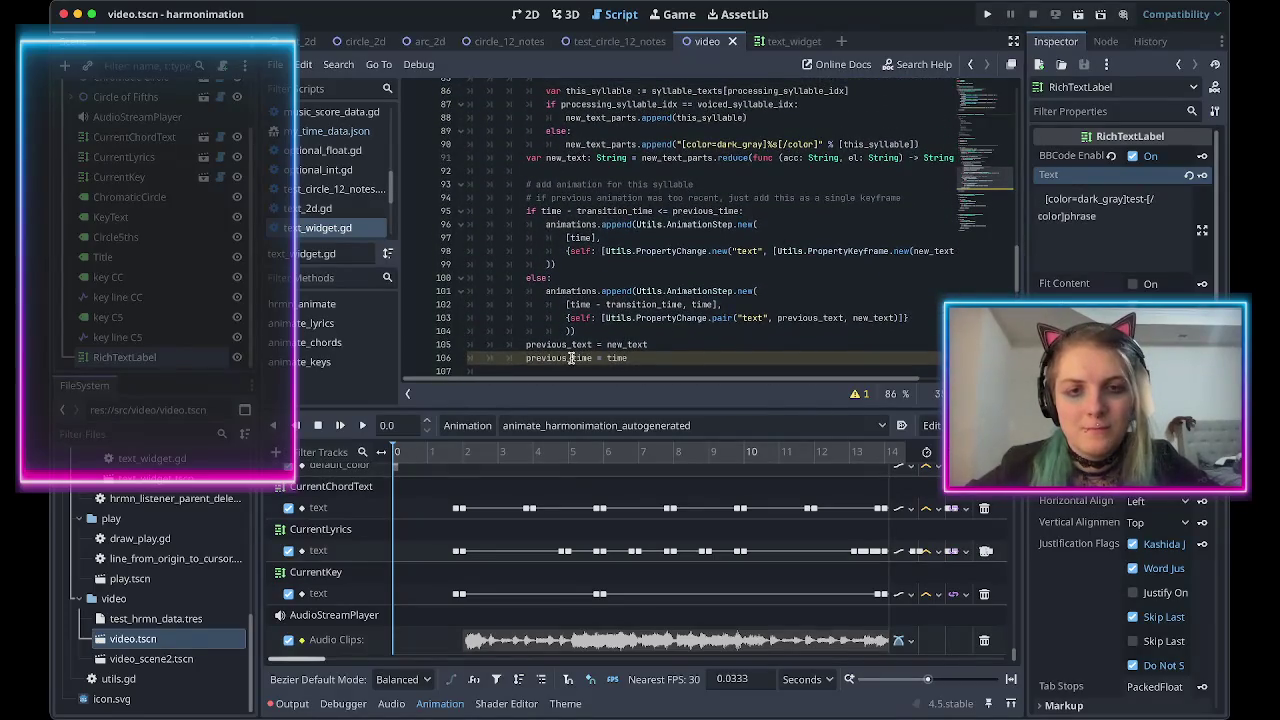
pyautogui.click(858, 393)
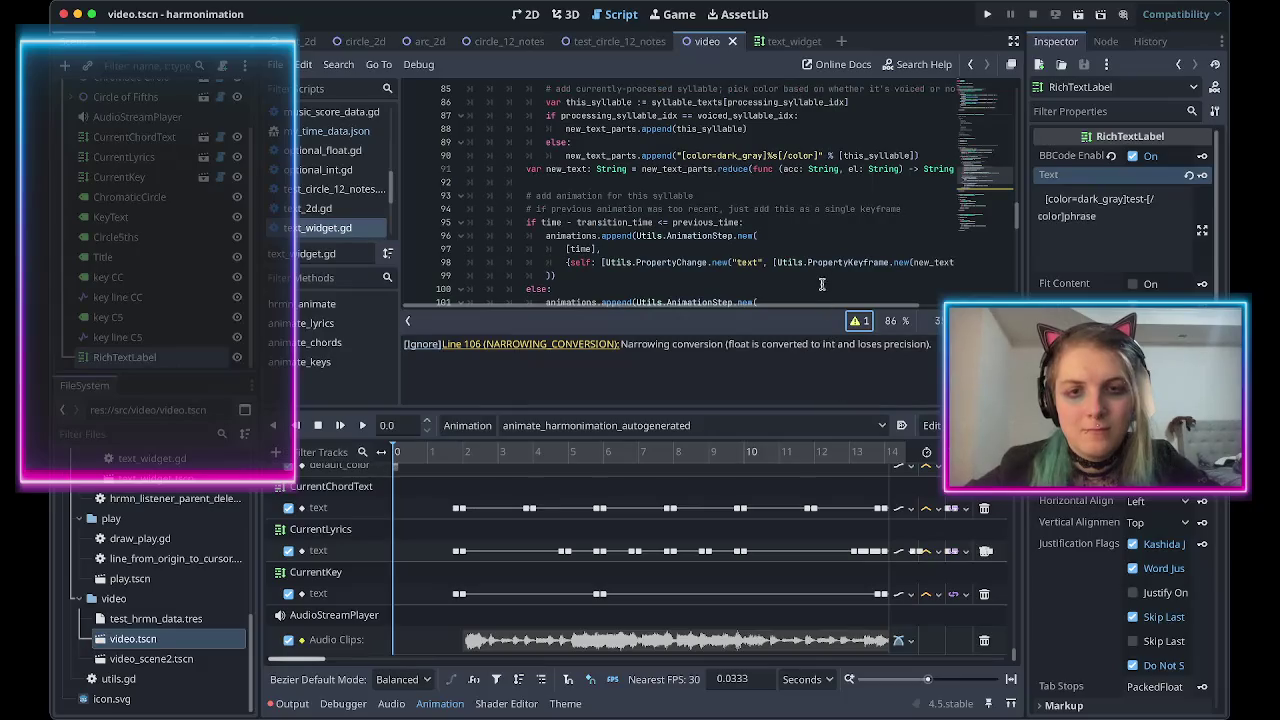
# Hide the warnings list, set previous_time's initial value to -1.0 on line 61, and save
pyautogui.scroll(-1, 820, 280)
pyautogui.click(852, 321)
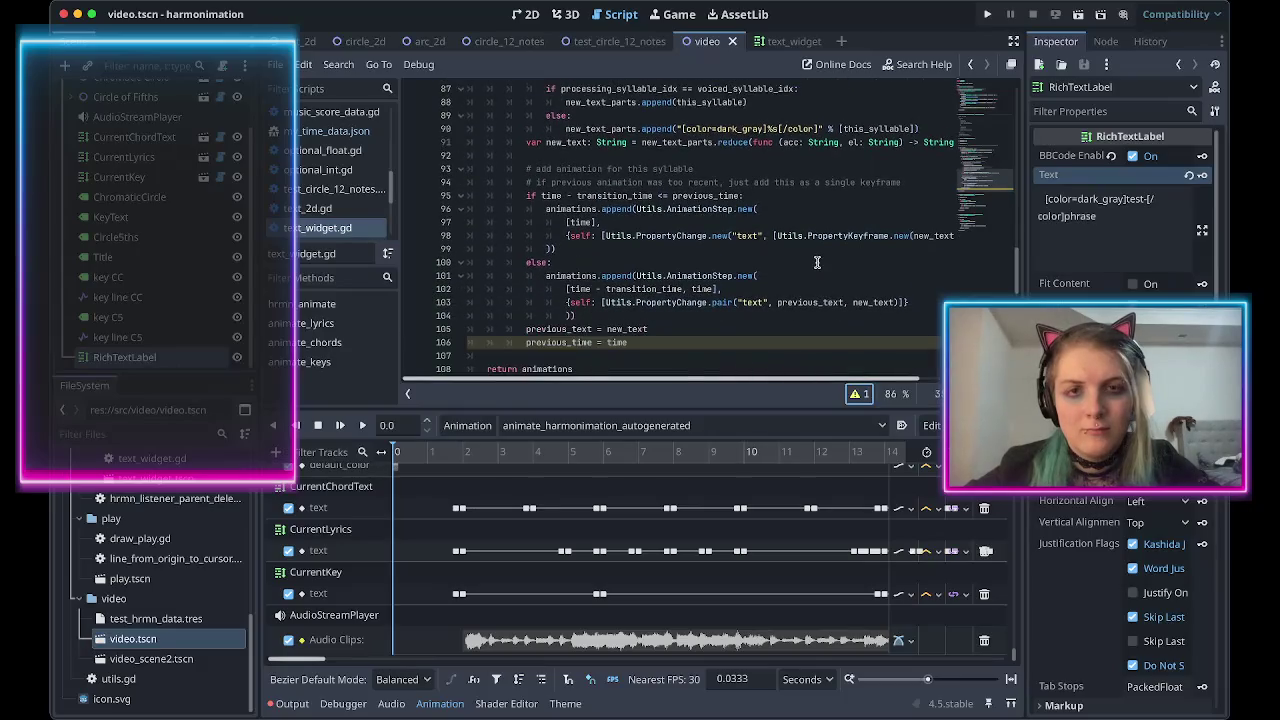
pyautogui.scroll(10, 586, 216)
pyautogui.click(605, 210)
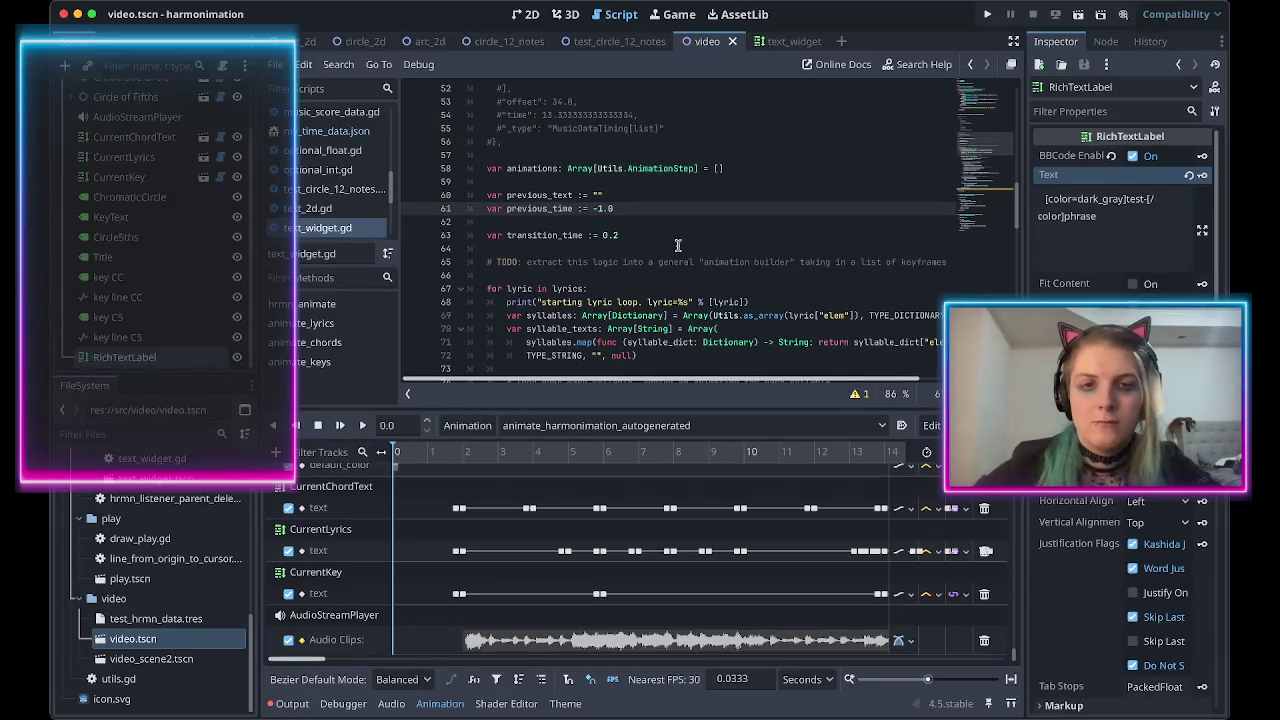
pyautogui.scroll(-13, 678, 250)
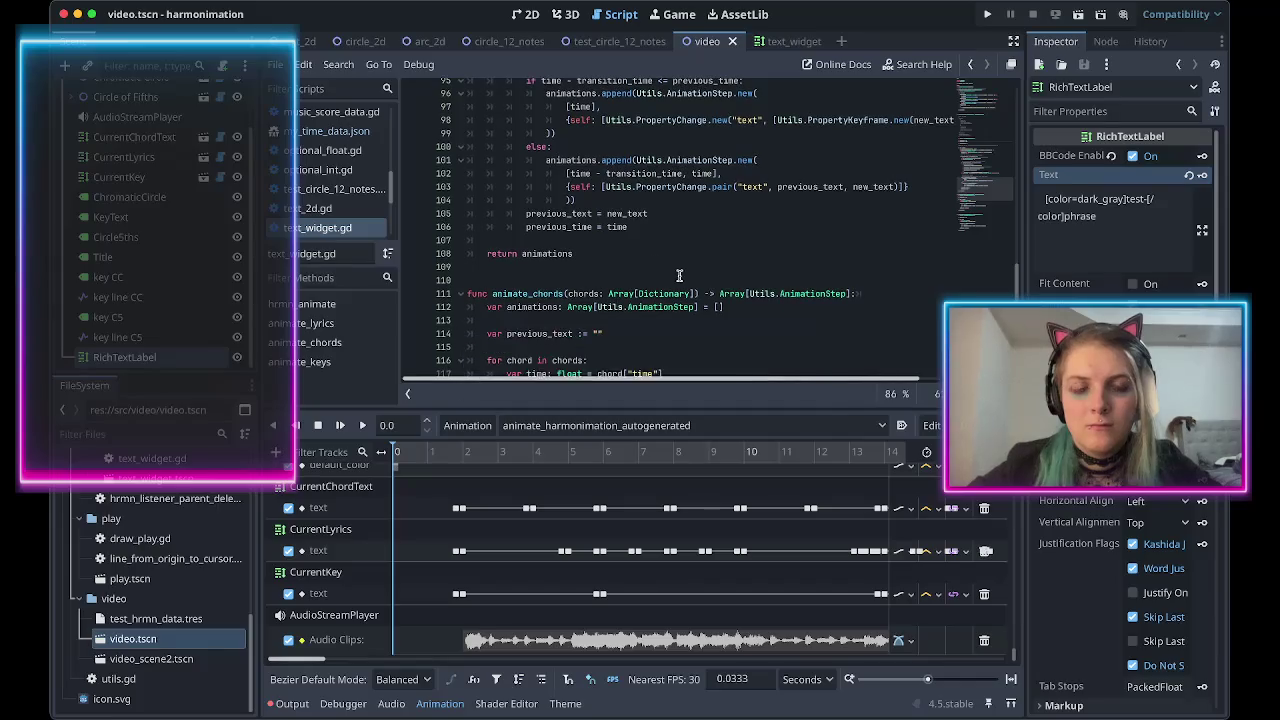
pyautogui.scroll(17, 660, 266)
pyautogui.scroll(1, 657, 266)
pyautogui.hotkey('ctrl', 's')
# Clear the Output log and switch to the 2D scene view
pyautogui.click(292, 703)
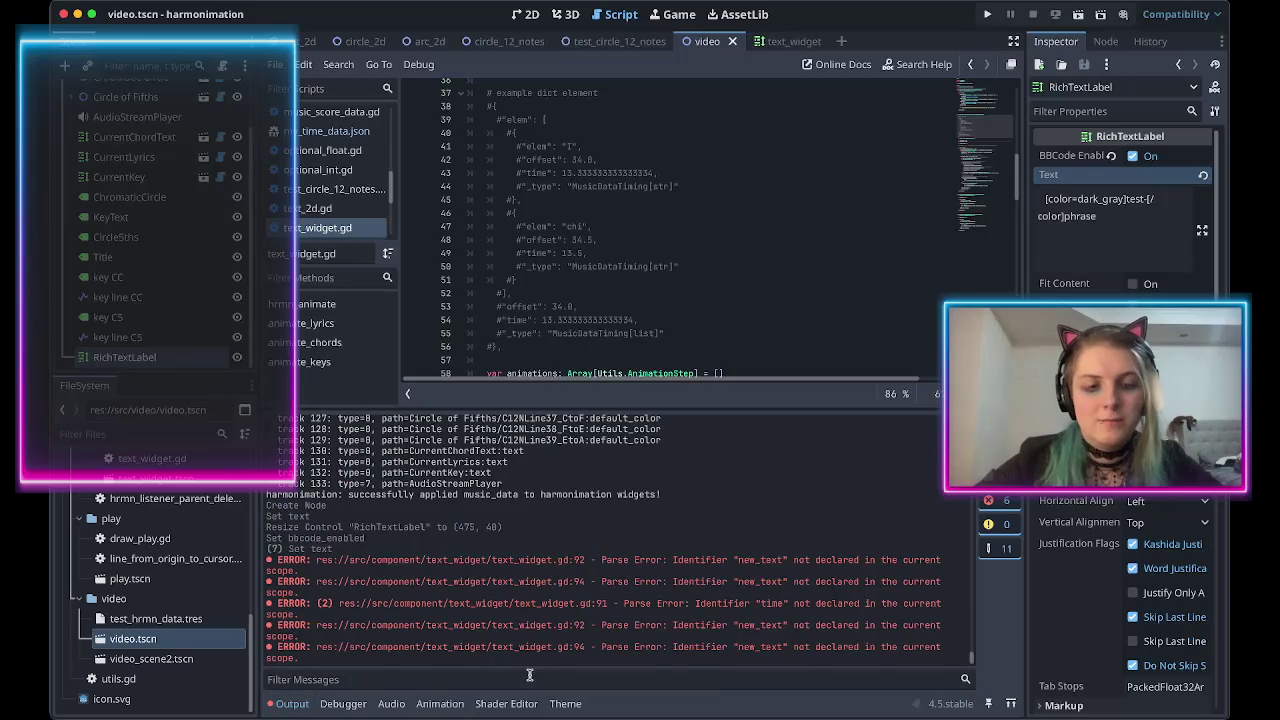
pyautogui.hotkey('ctrl', 'shift', 'k')
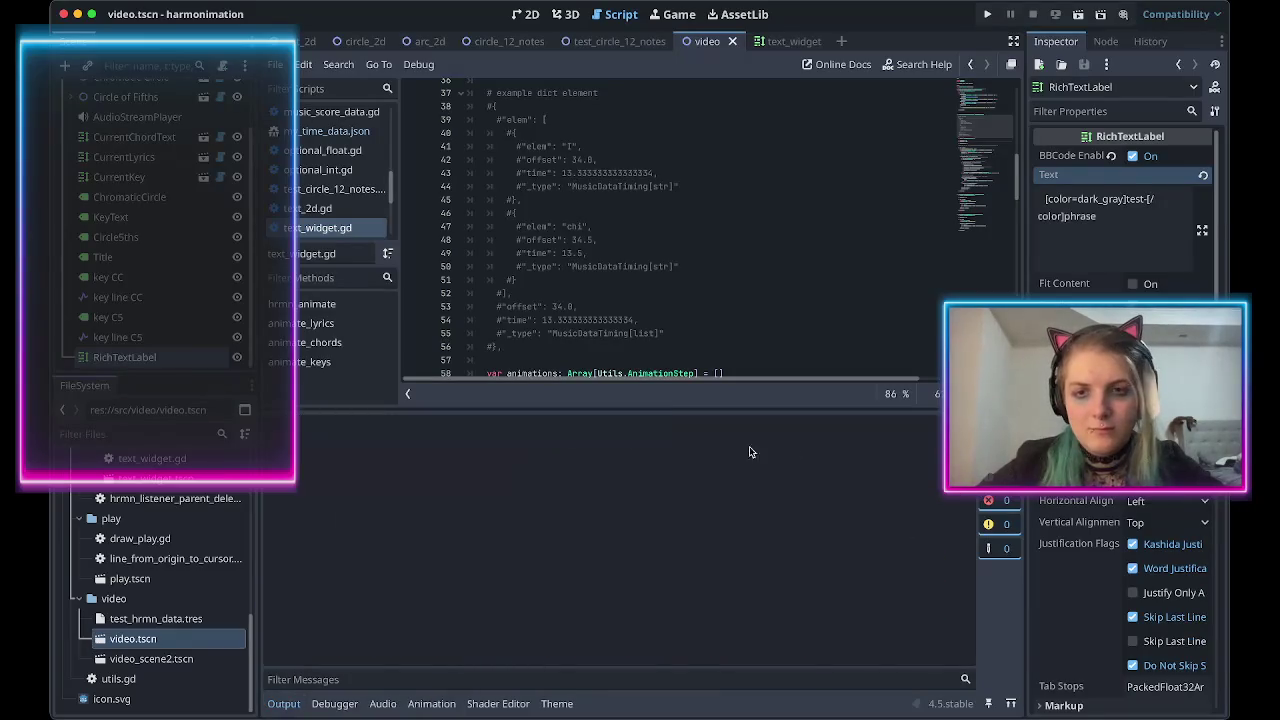
pyautogui.click(525, 14)
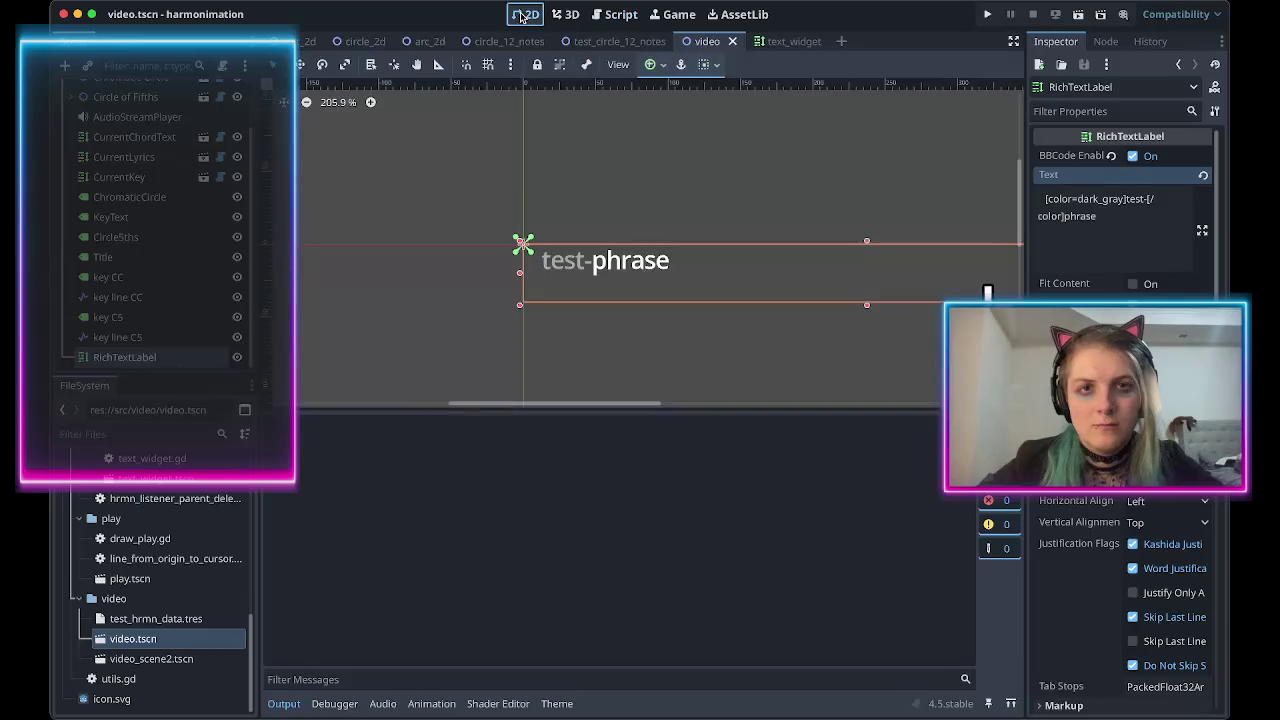
# Fit both circles on the canvas, select AnimationPlayer, and scrub the harmonimation timeline to 13.28 s
pyautogui.scroll(-6, 633, 294)
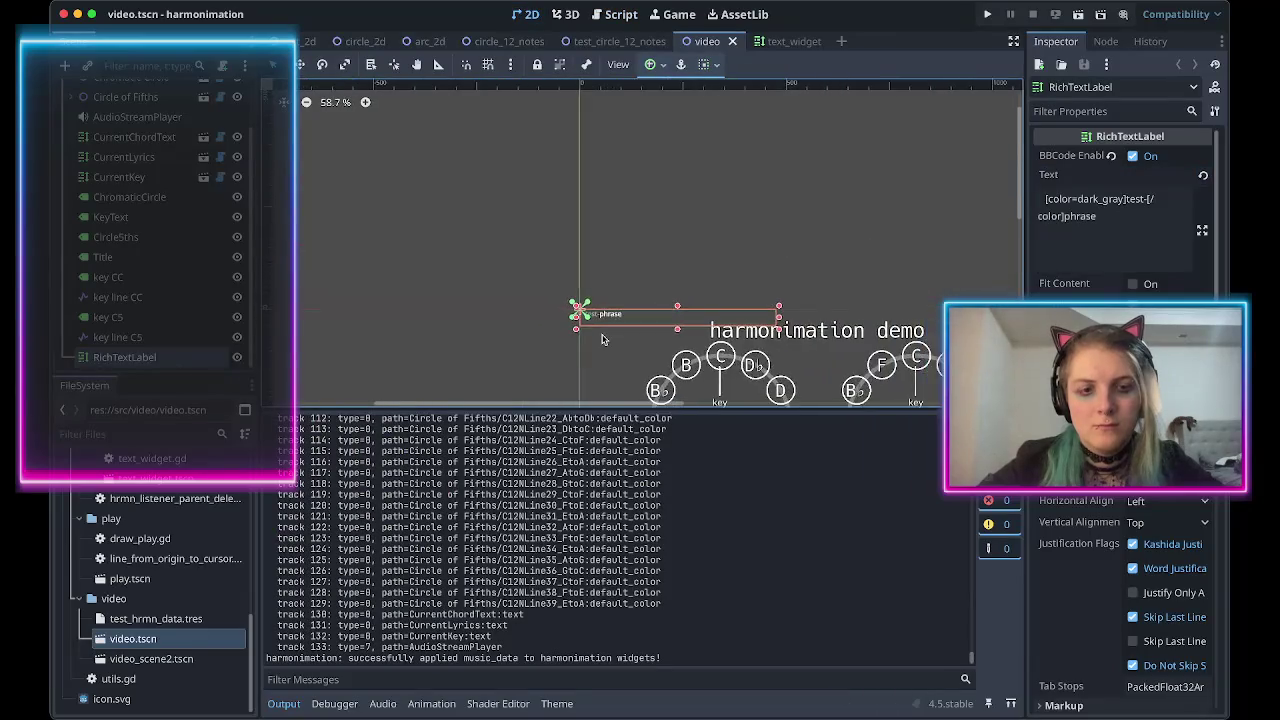
pyautogui.scroll(4, 601, 340)
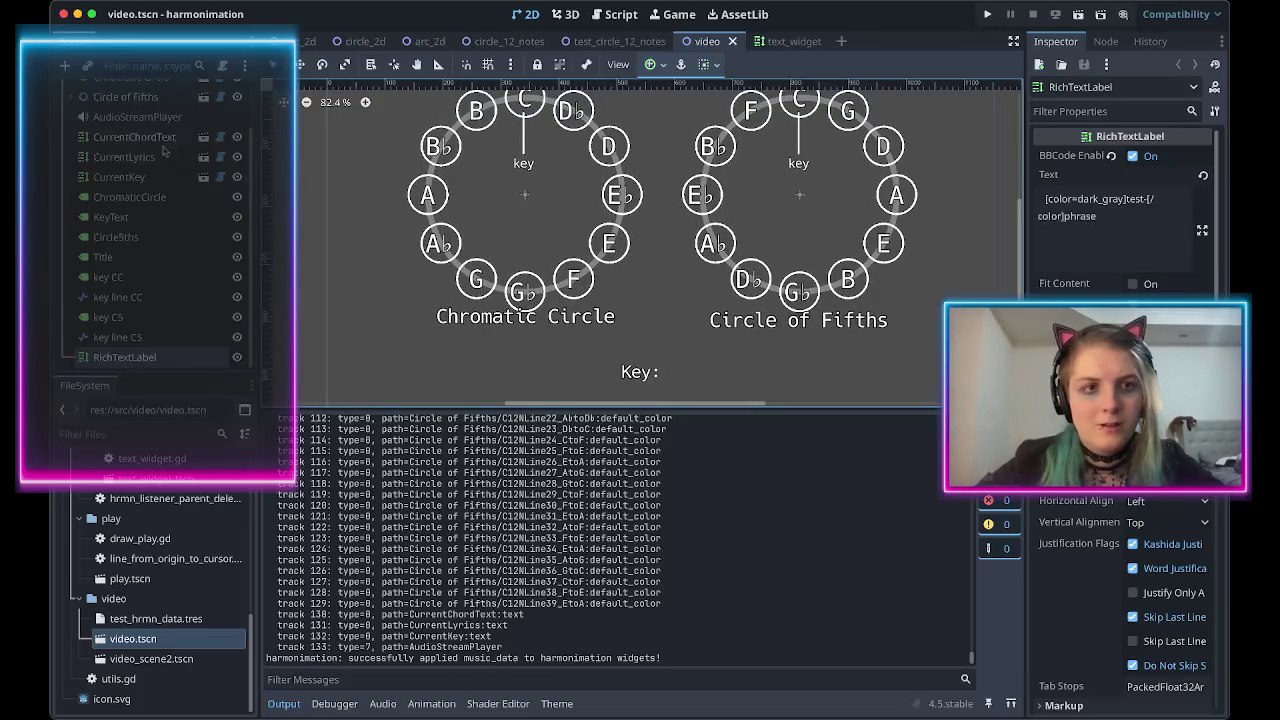
pyautogui.scroll(2, 166, 155)
pyautogui.click(125, 112)
pyautogui.moveTo(422, 455); pyautogui.dragTo(859, 502)
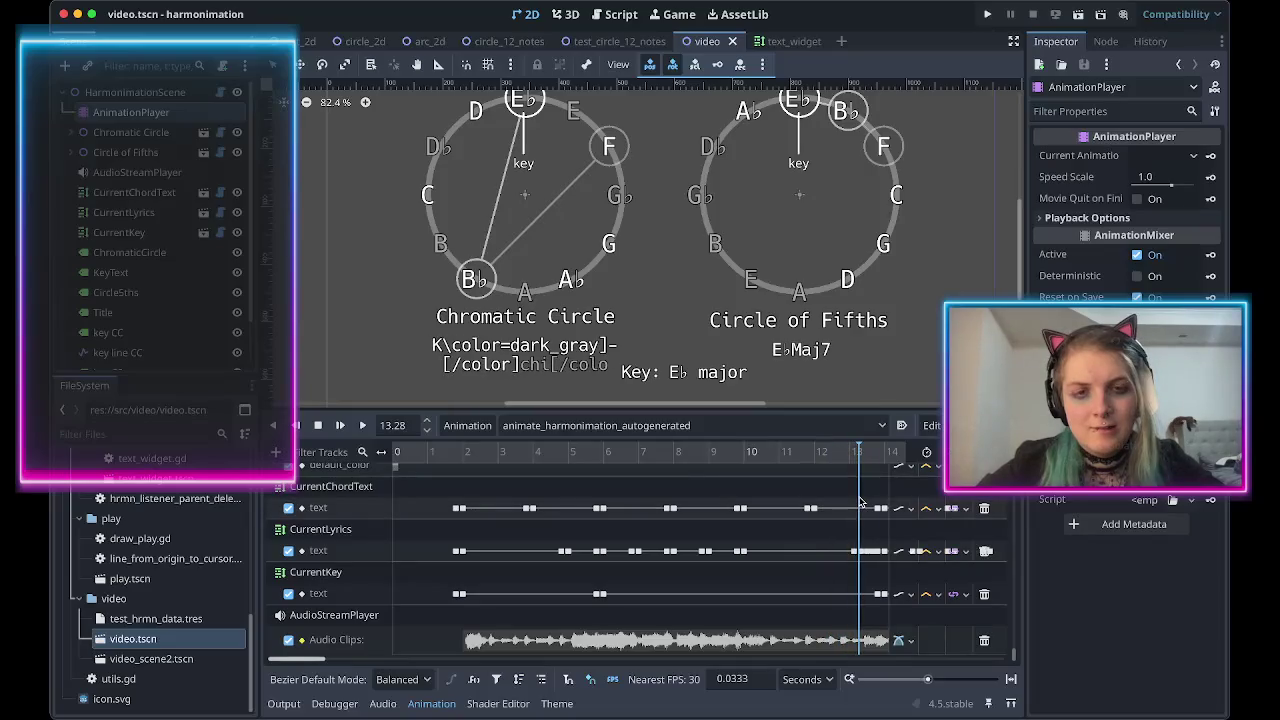
# Zoom into the Animation timeline and scrub to about 13 s, where the lyric reads I-chi
pyautogui.moveTo(859, 502); pyautogui.dragTo(868, 505)
pyautogui.hscroll(5, 816, 570)
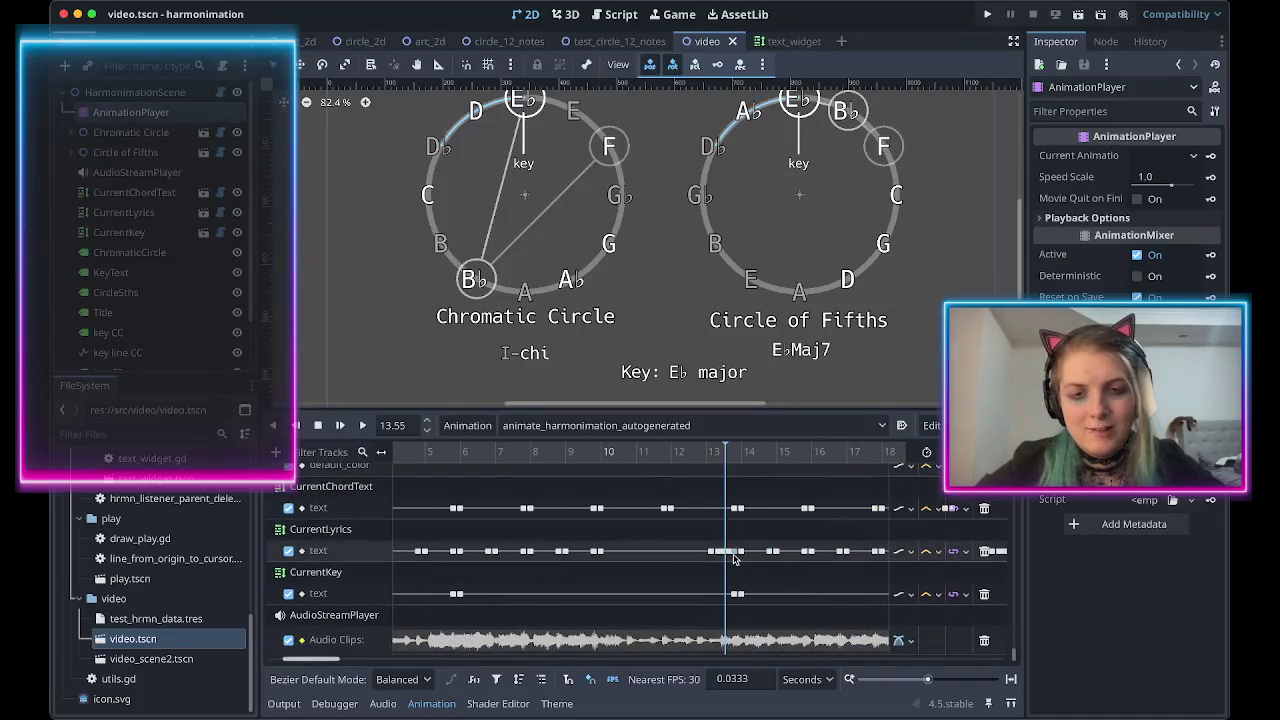
pyautogui.hscroll(5, 760, 561)
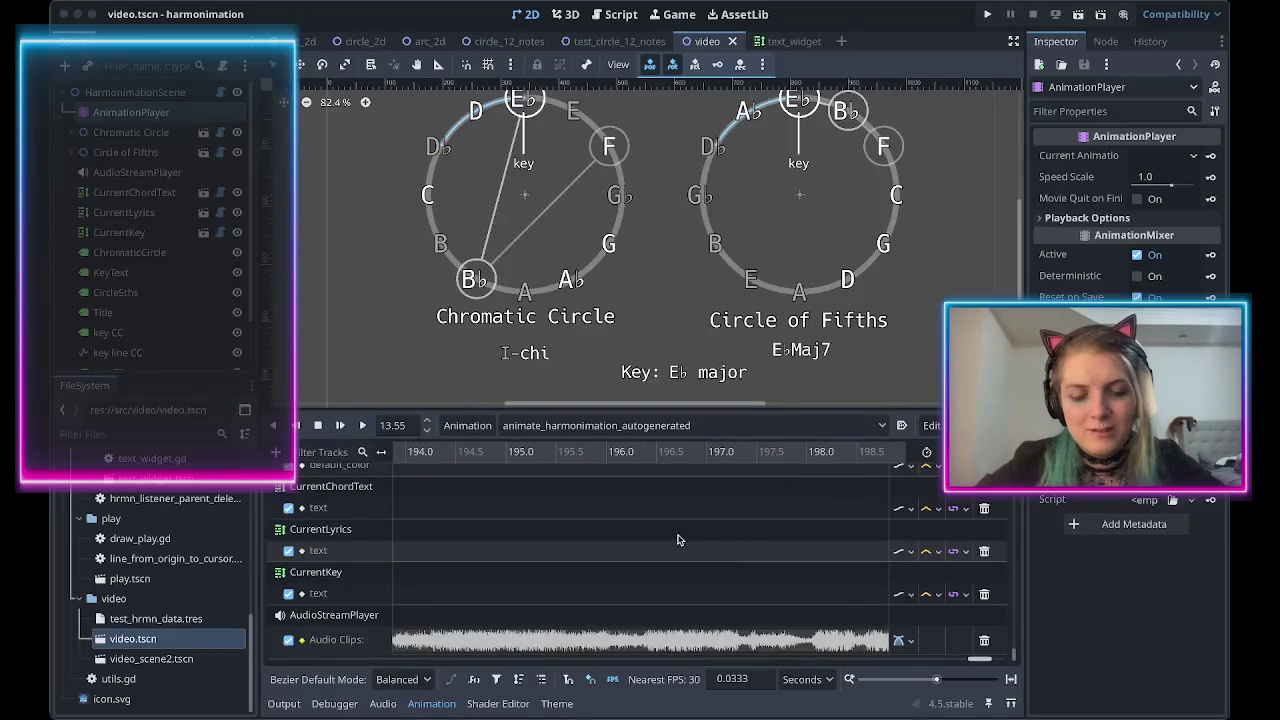
pyautogui.hscroll(-5, 622, 530)
pyautogui.scroll(3, 620, 544)
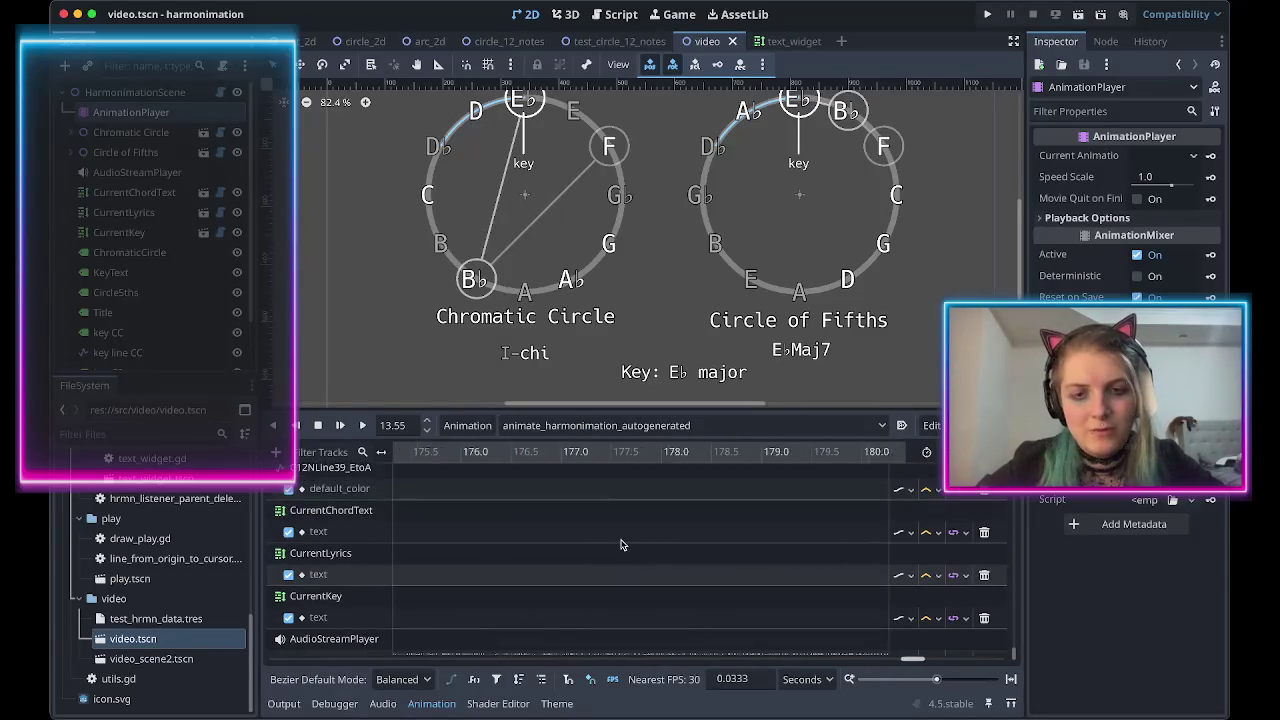
pyautogui.scroll(-2, 620, 544)
pyautogui.hscroll(-10, 620, 544)
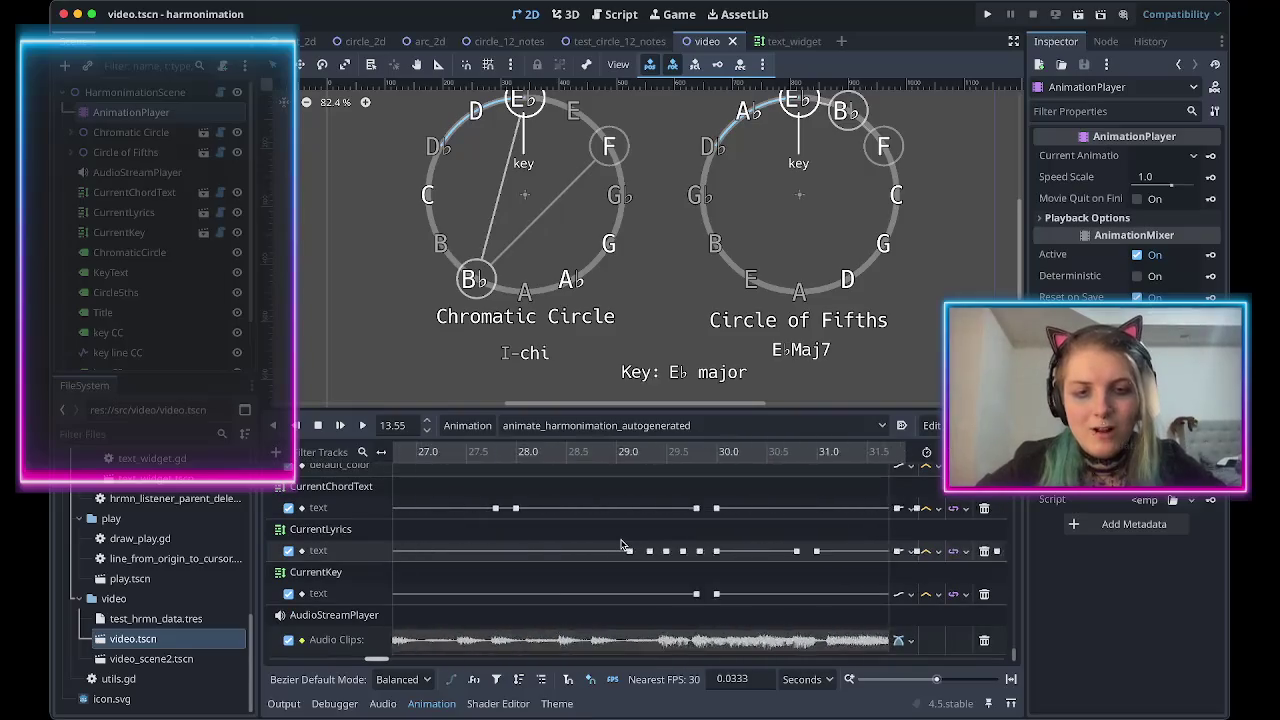
pyautogui.hscroll(-5, 620, 544)
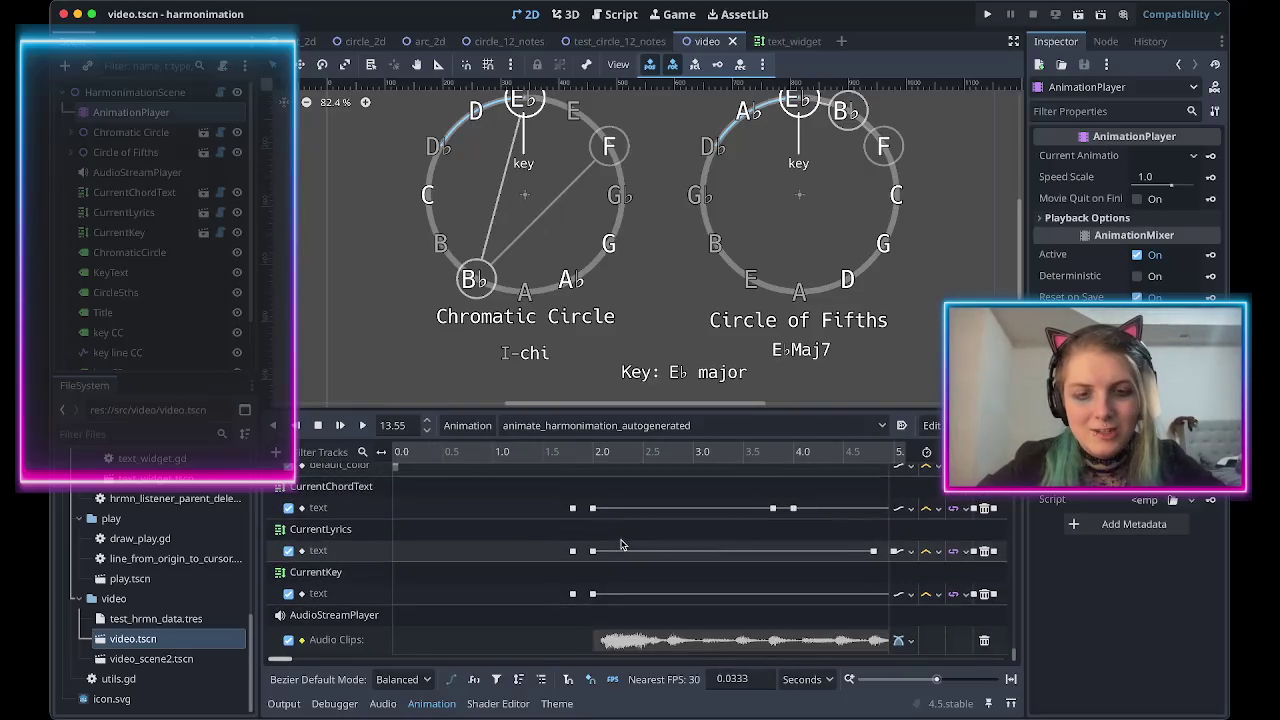
pyautogui.hscroll(2, 620, 544)
pyautogui.hscroll(5, 620, 545)
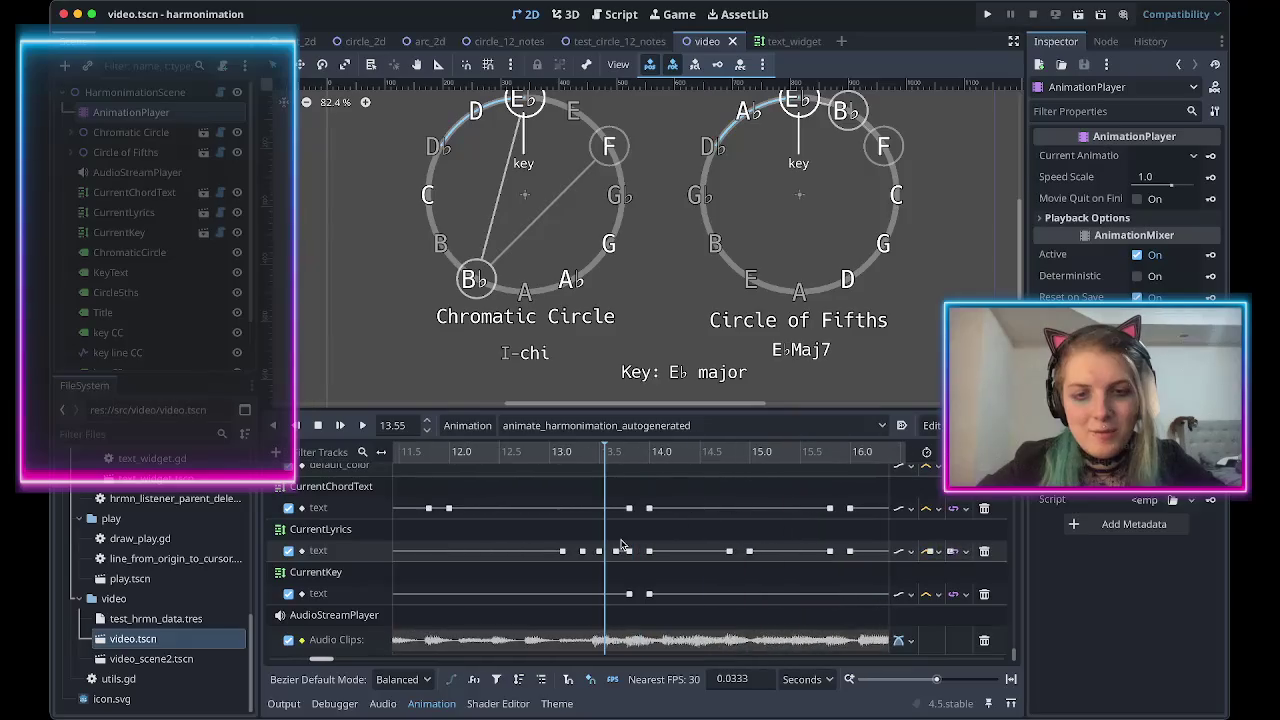
pyautogui.scroll(5, 570, 545)
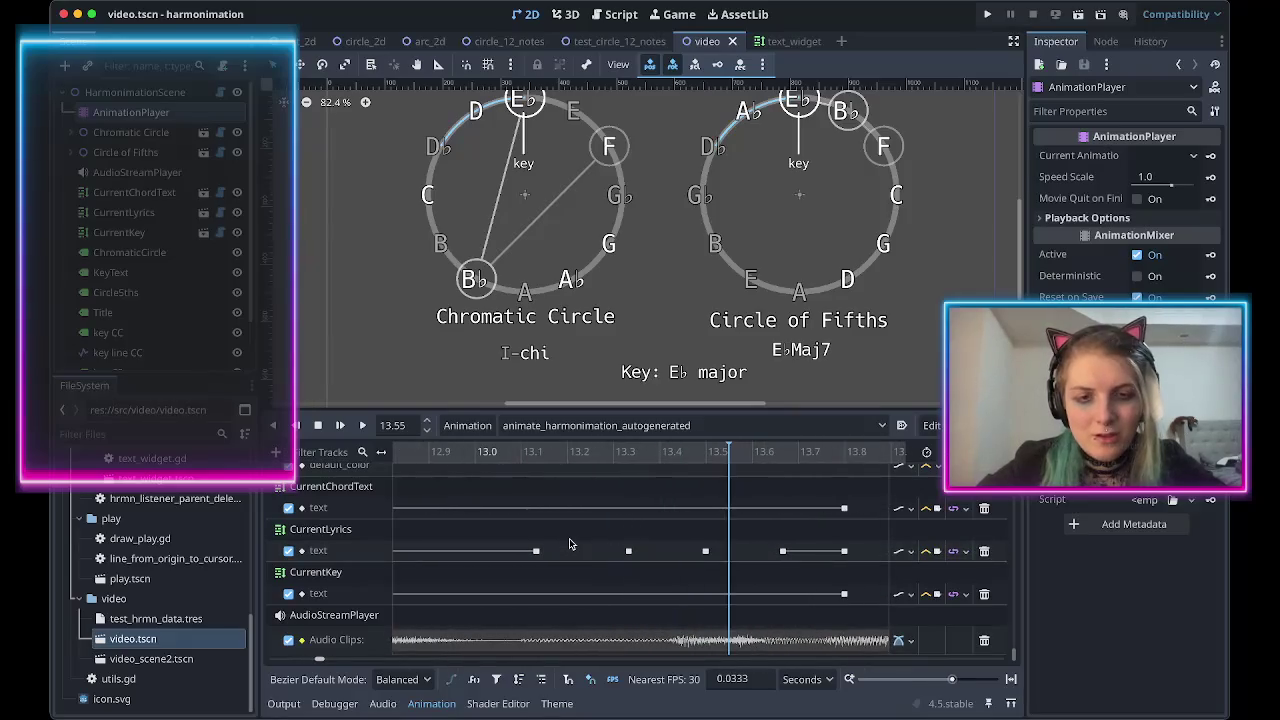
pyautogui.moveTo(567, 458)
pyautogui.mouseDown()
pyautogui.moveTo(490, 456)
pyautogui.moveTo(720, 455)
pyautogui.moveTo(605, 444)
pyautogui.moveTo(789, 460)
pyautogui.moveTo(537, 451)
pyautogui.moveTo(563, 438)
pyautogui.moveTo(625, 443)
pyautogui.mouseUp()
# Inspect the CurrentLyrics keyframe at about 13.3 s, then scrub past it to about 16.5 s
pyautogui.click(628, 551)
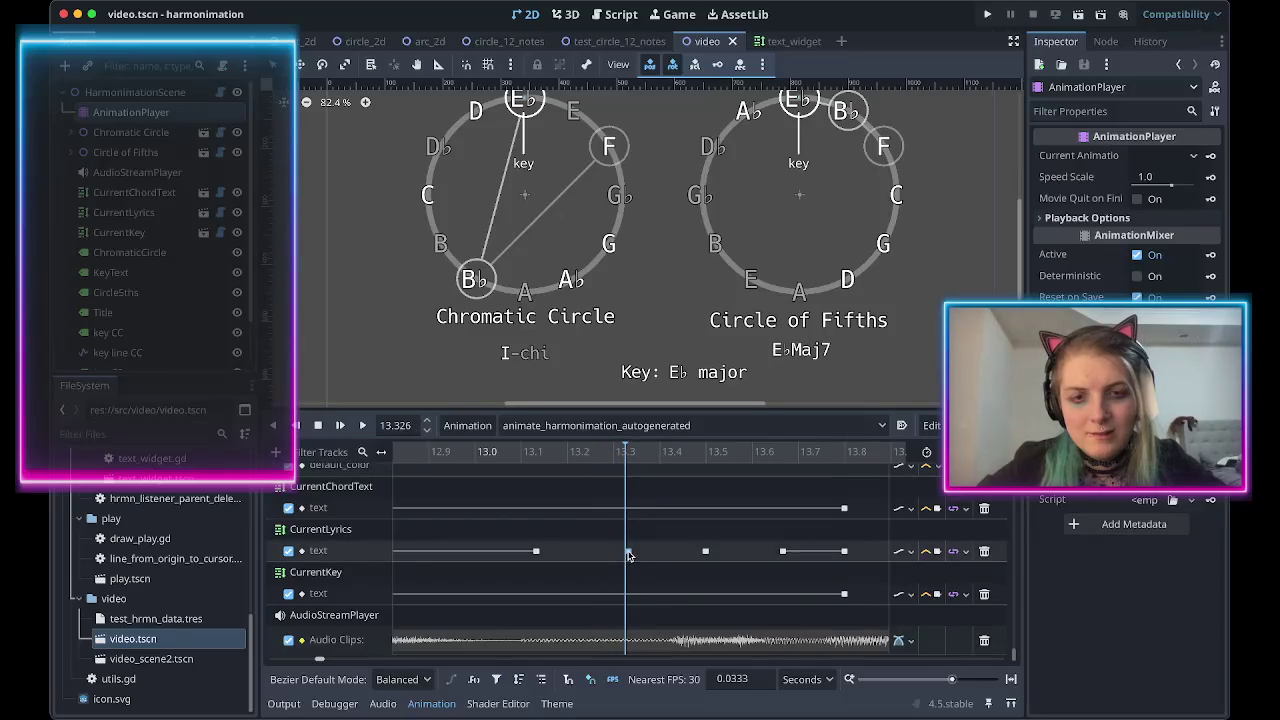
pyautogui.moveTo(628, 555)
pyautogui.moveTo(629, 449); pyautogui.dragTo(912, 468)
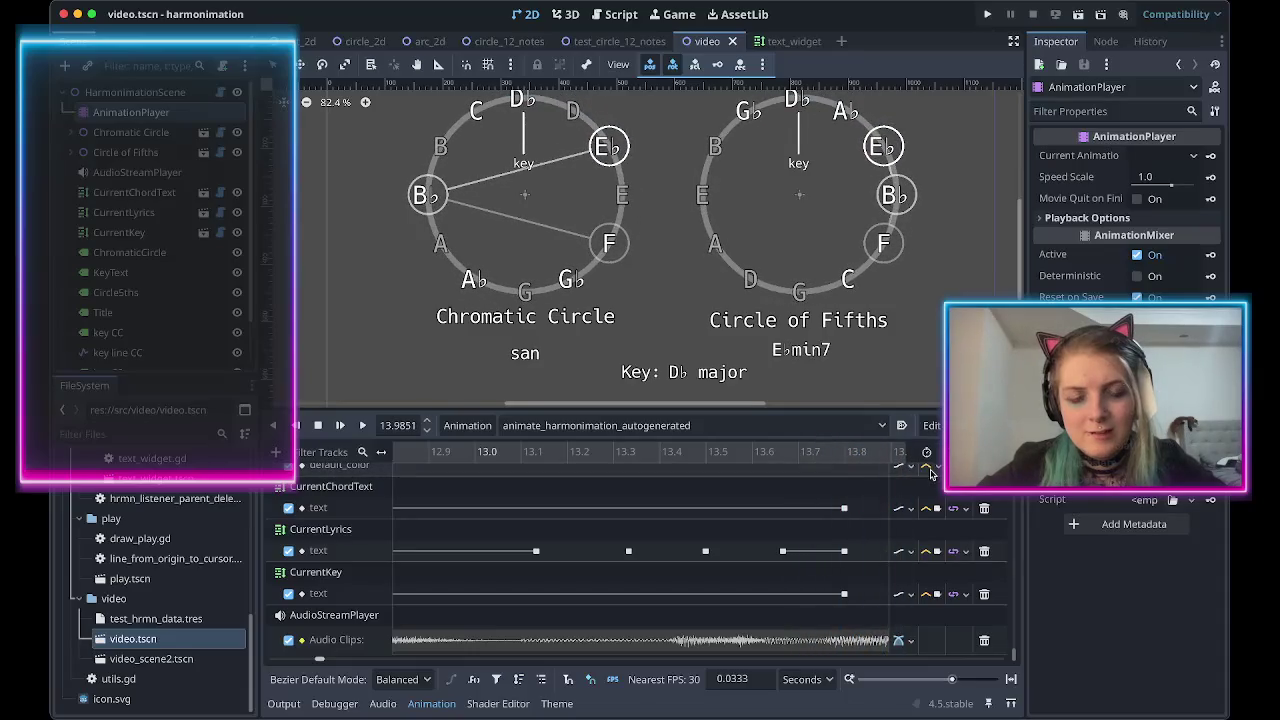
pyautogui.hscroll(3, 757, 498)
pyautogui.scroll(-5, 757, 498)
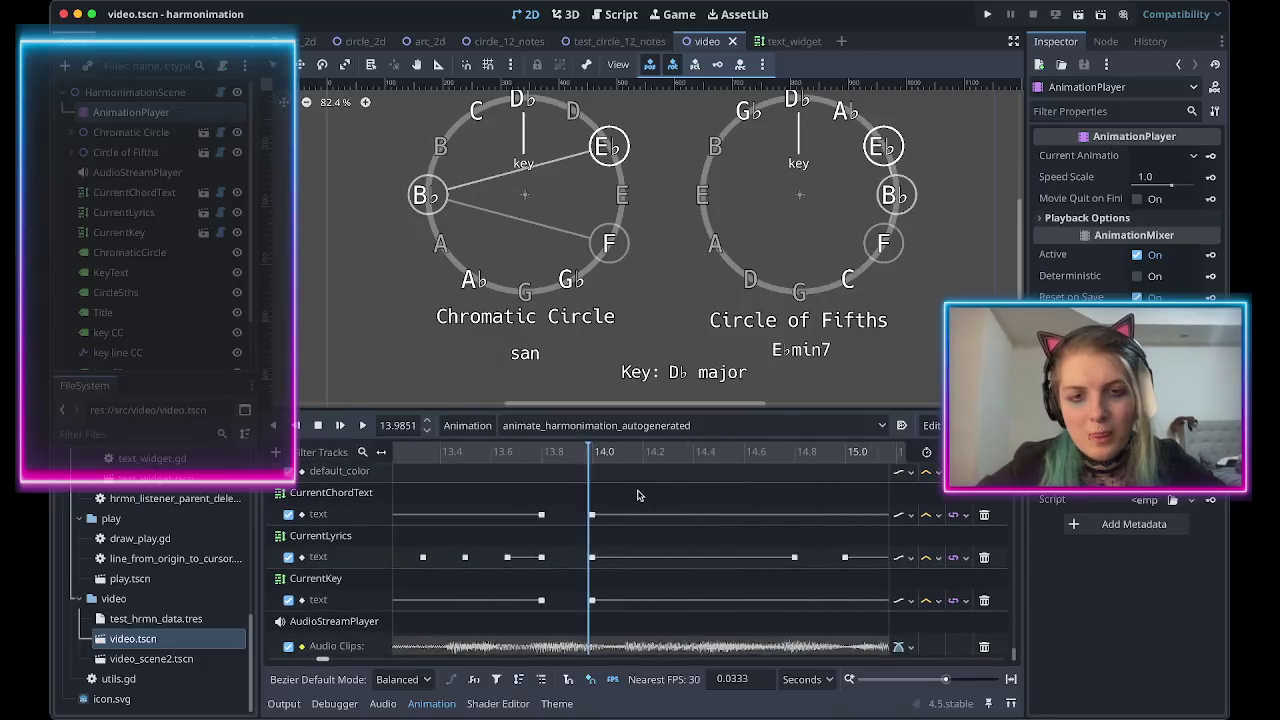
pyautogui.moveTo(632, 462)
pyautogui.mouseDown()
pyautogui.moveTo(776, 482)
pyautogui.moveTo(450, 455)
pyautogui.moveTo(265, 422)
pyautogui.moveTo(138, 428)
pyautogui.mouseUp()
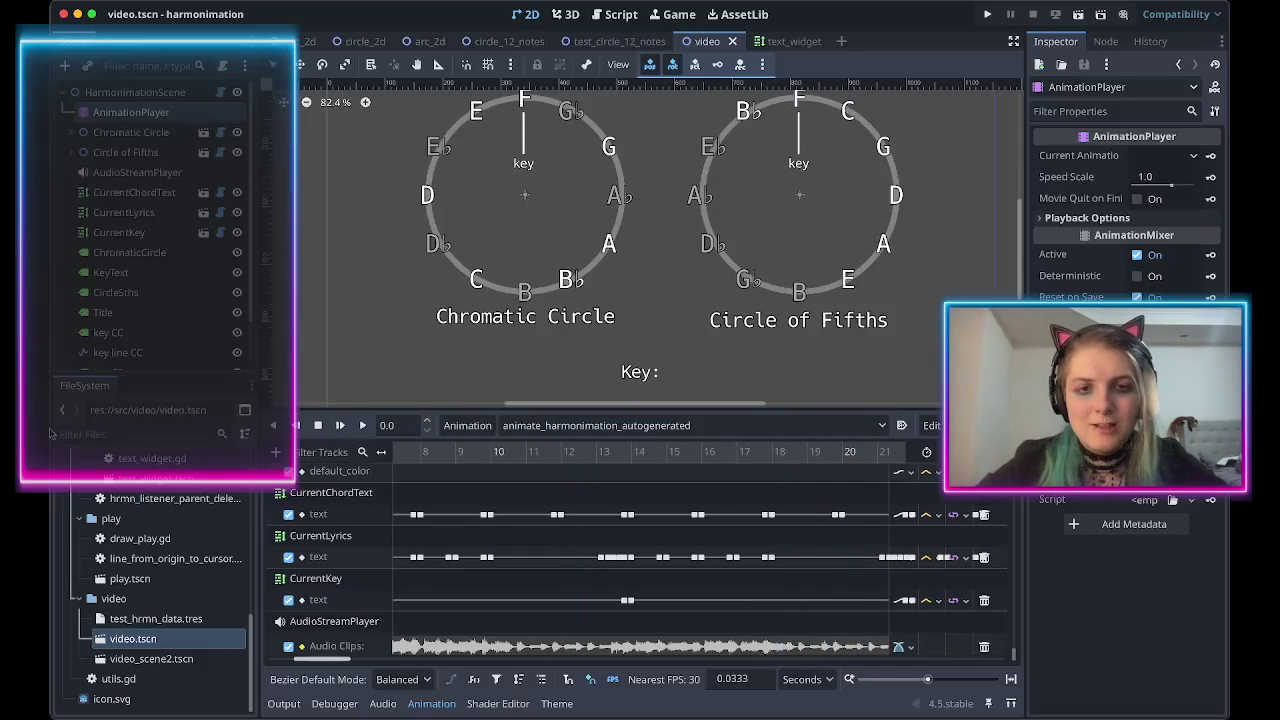
# Zoom out the 2D viewport and play the harmonimation animation from the beginning
pyautogui.hscroll(-5, 457, 591)
pyautogui.scroll(1, 460, 591)
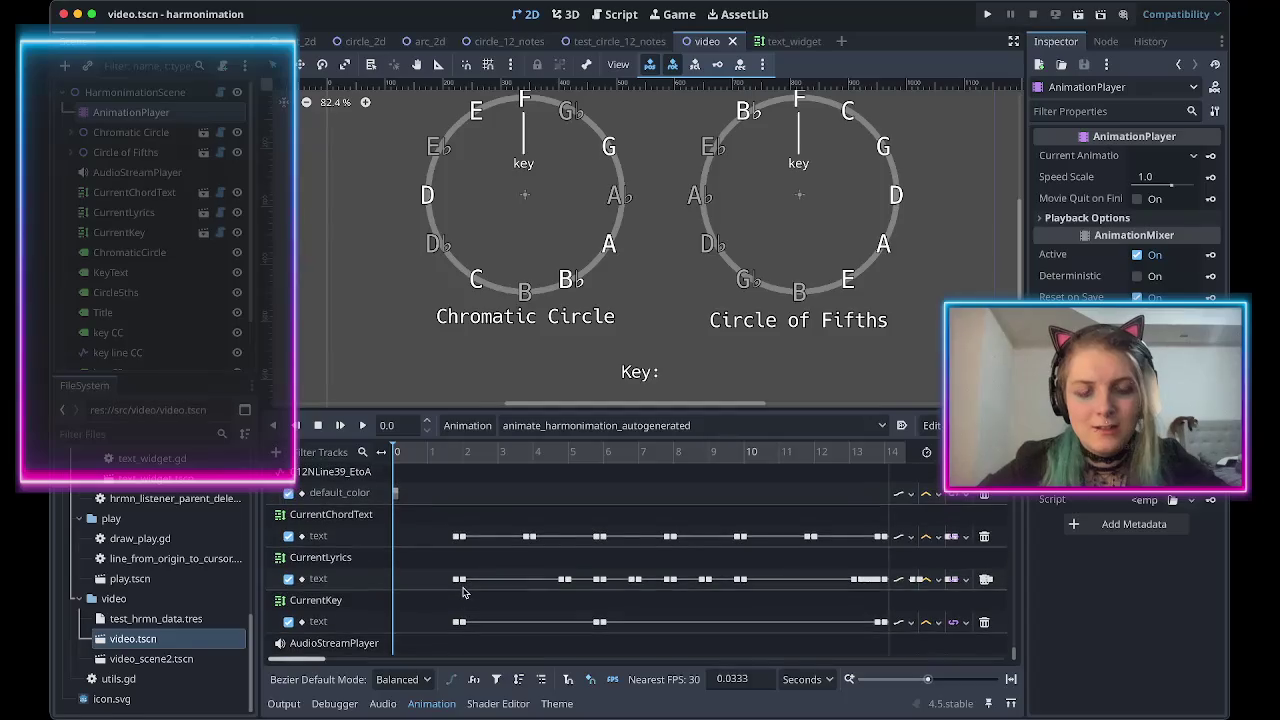
pyautogui.scroll(-3, 592, 305)
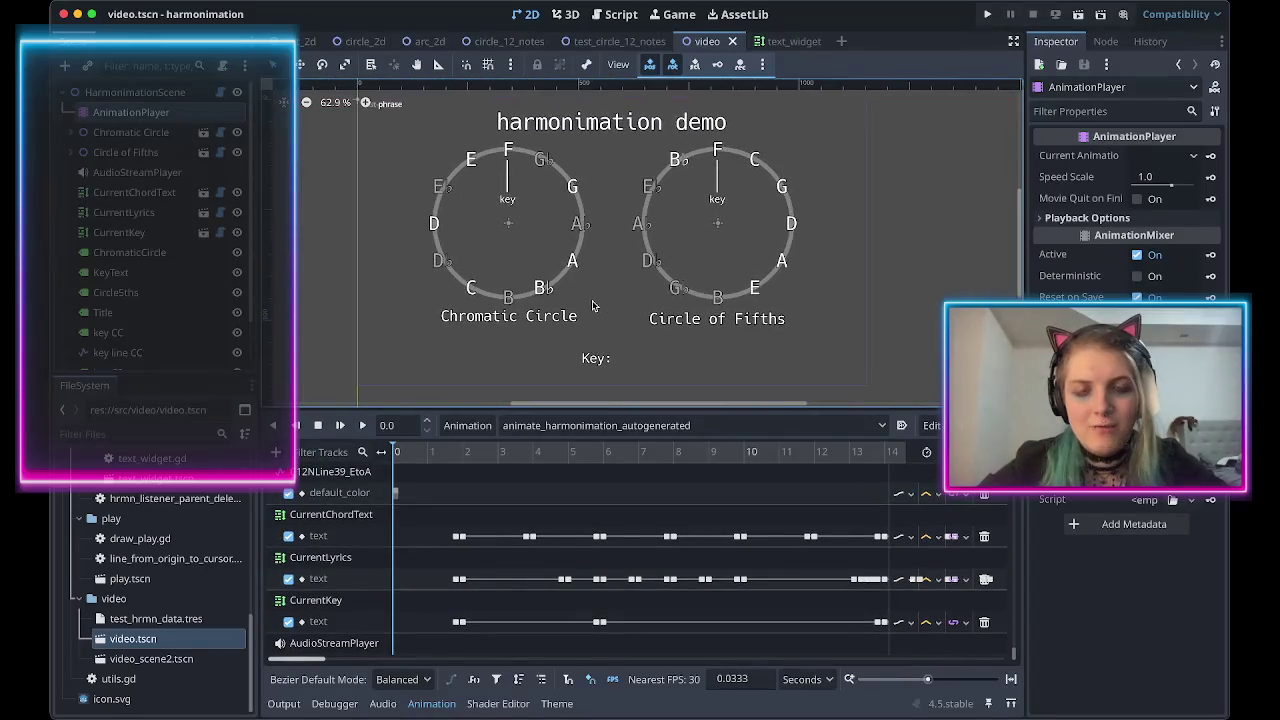
pyautogui.click(362, 425)
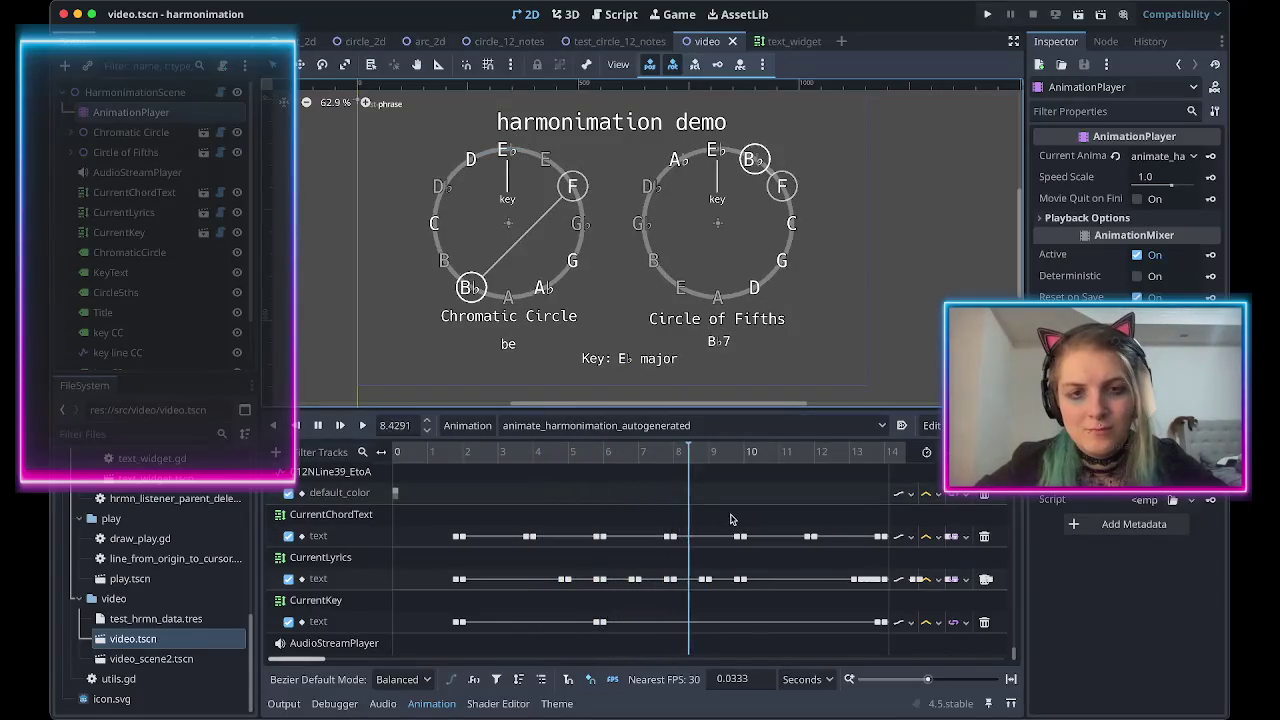
# Watch the playback and pause at about 66 s, on 'do' over Amin9 in A minor
pyautogui.scroll(-1, 754, 540)
pyautogui.scroll(1, 754, 540)
pyautogui.hscroll(5, 750, 545)
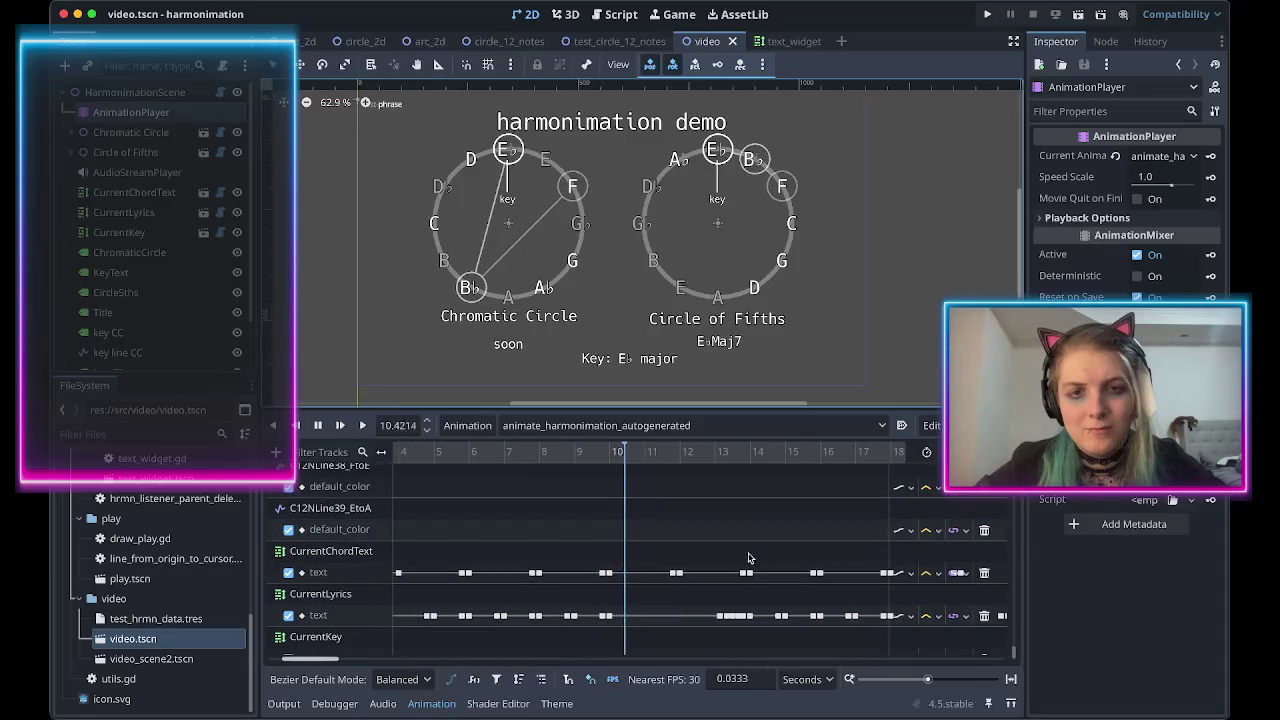
pyautogui.hscroll(4, 736, 557)
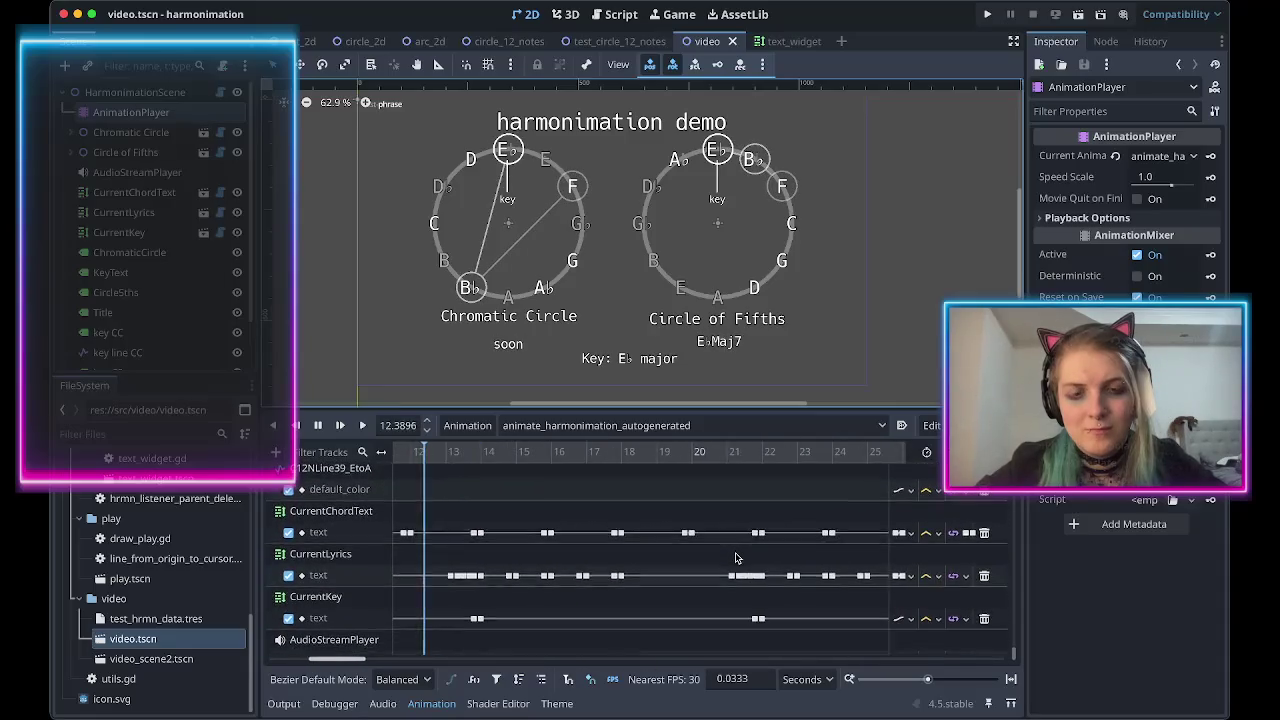
pyautogui.scroll(-1, 736, 557)
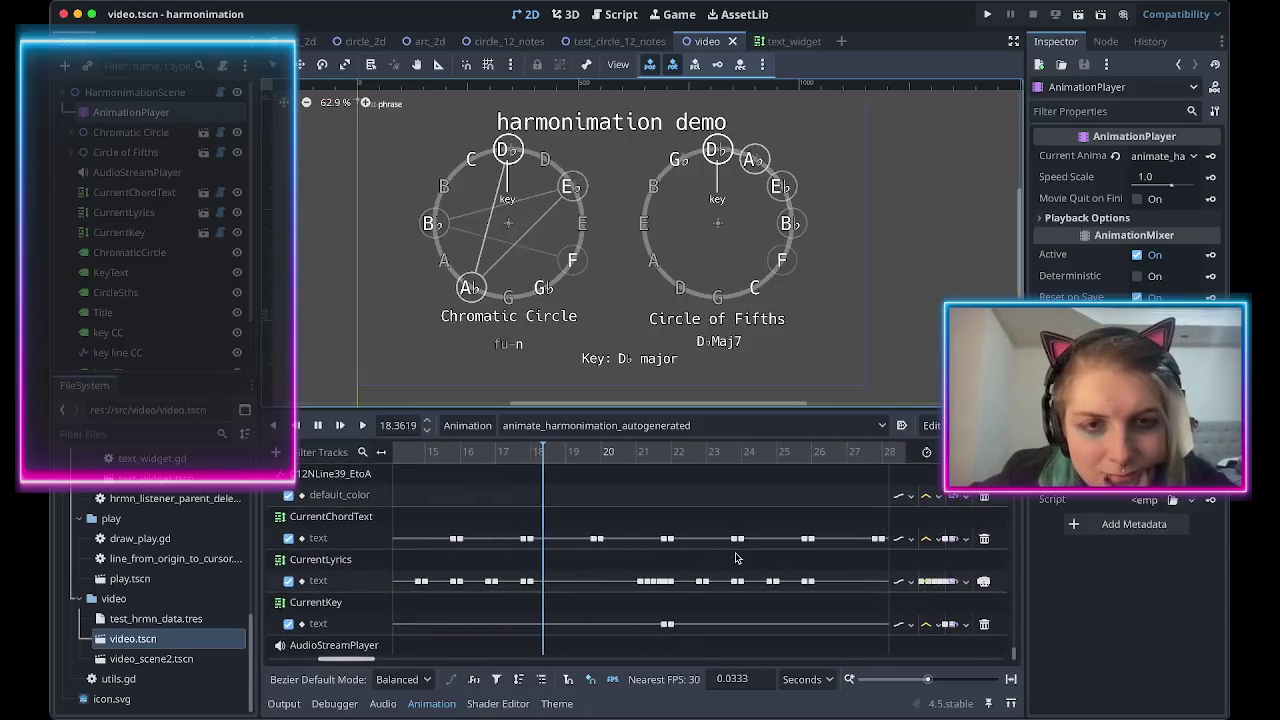
pyautogui.hscroll(4, 736, 557)
pyautogui.scroll(-1, 736, 557)
pyautogui.hscroll(3, 738, 560)
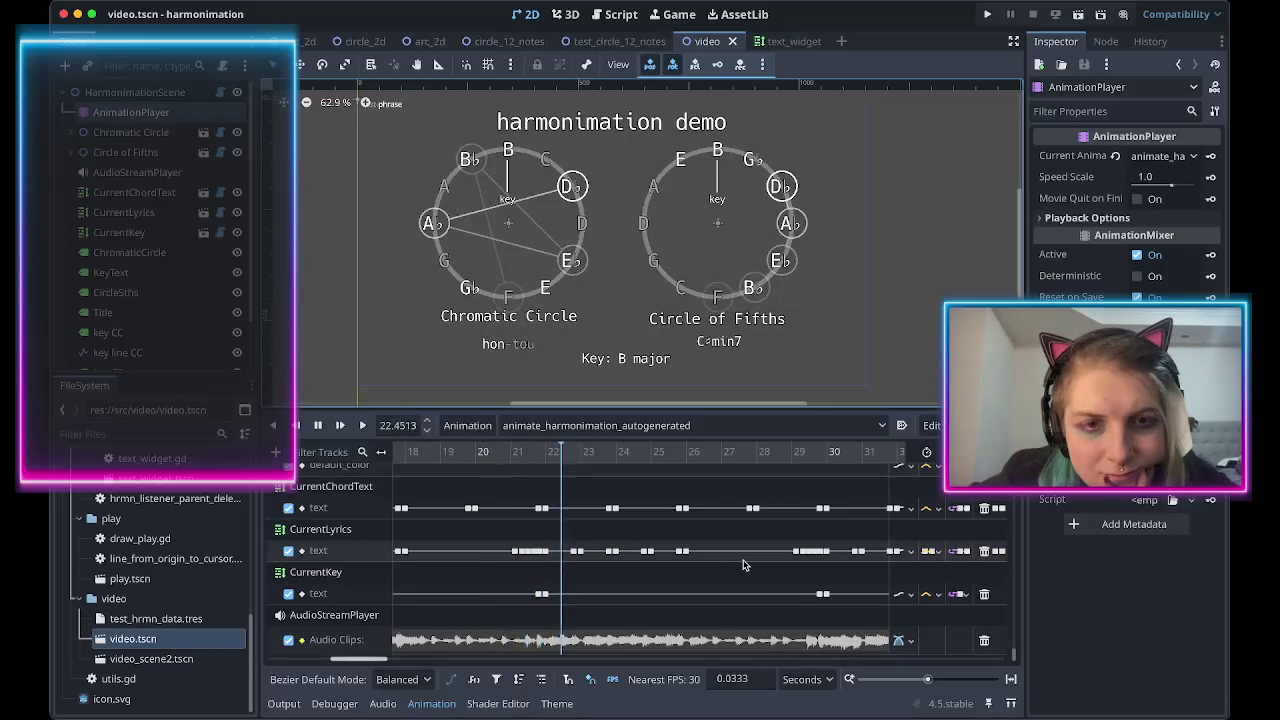
pyautogui.hscroll(2, 742, 565)
pyautogui.hscroll(5, 742, 565)
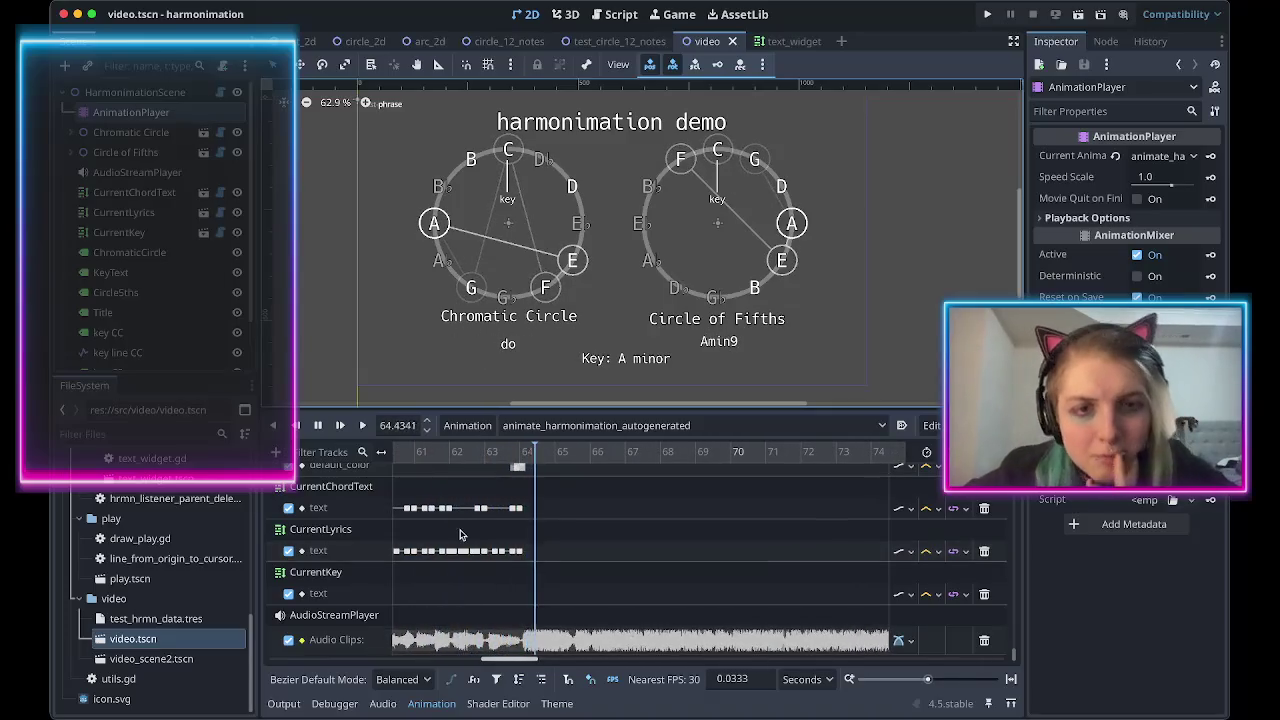
pyautogui.click(319, 427)
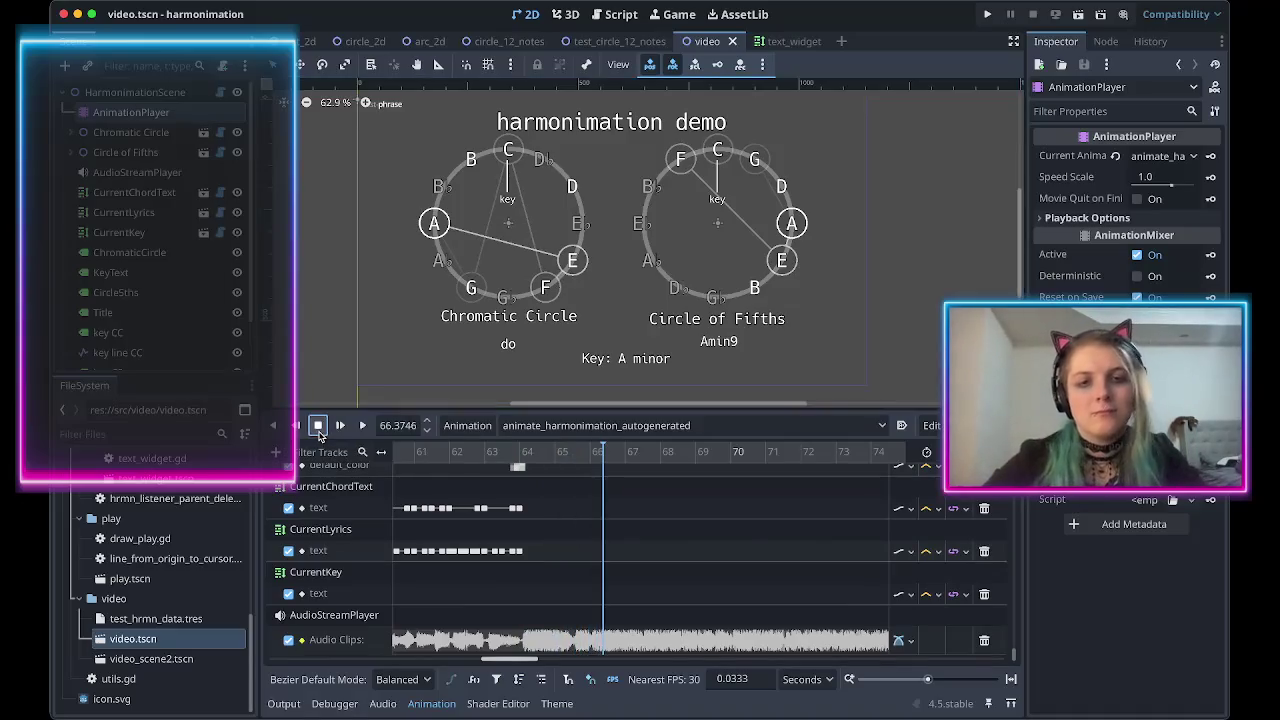
pyautogui.click(617, 14)
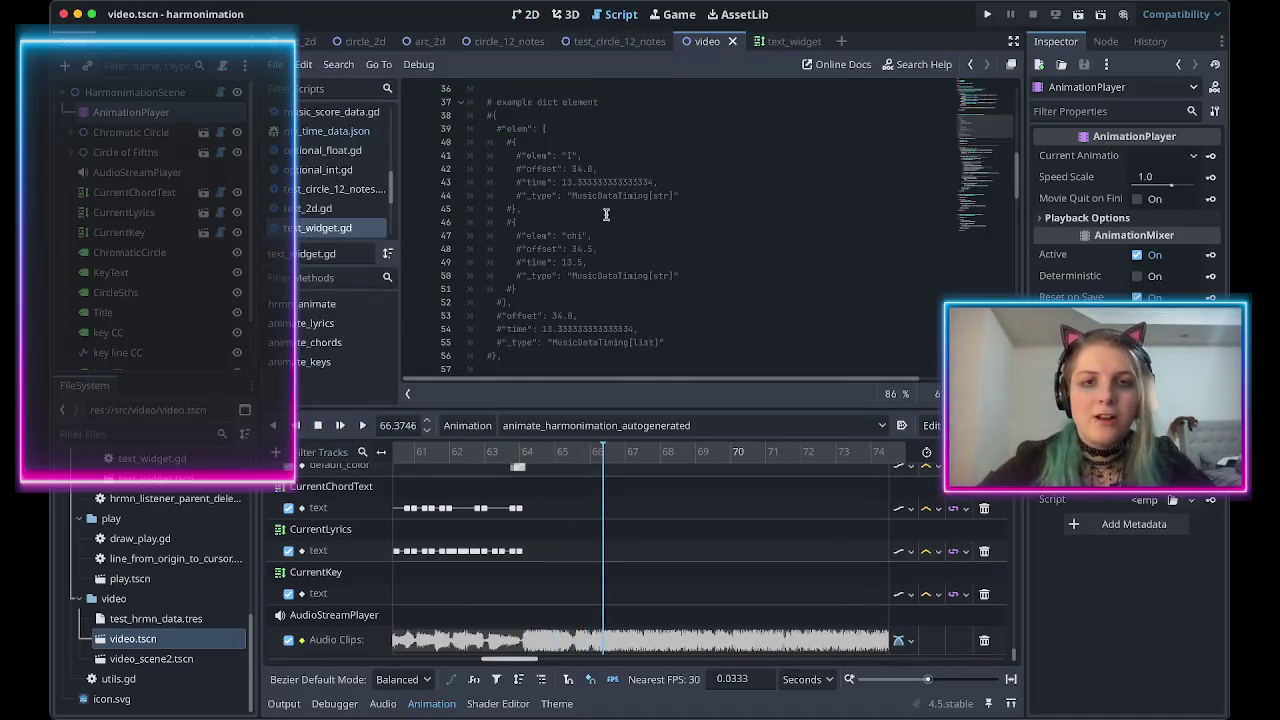
pyautogui.scroll(10, 606, 214)
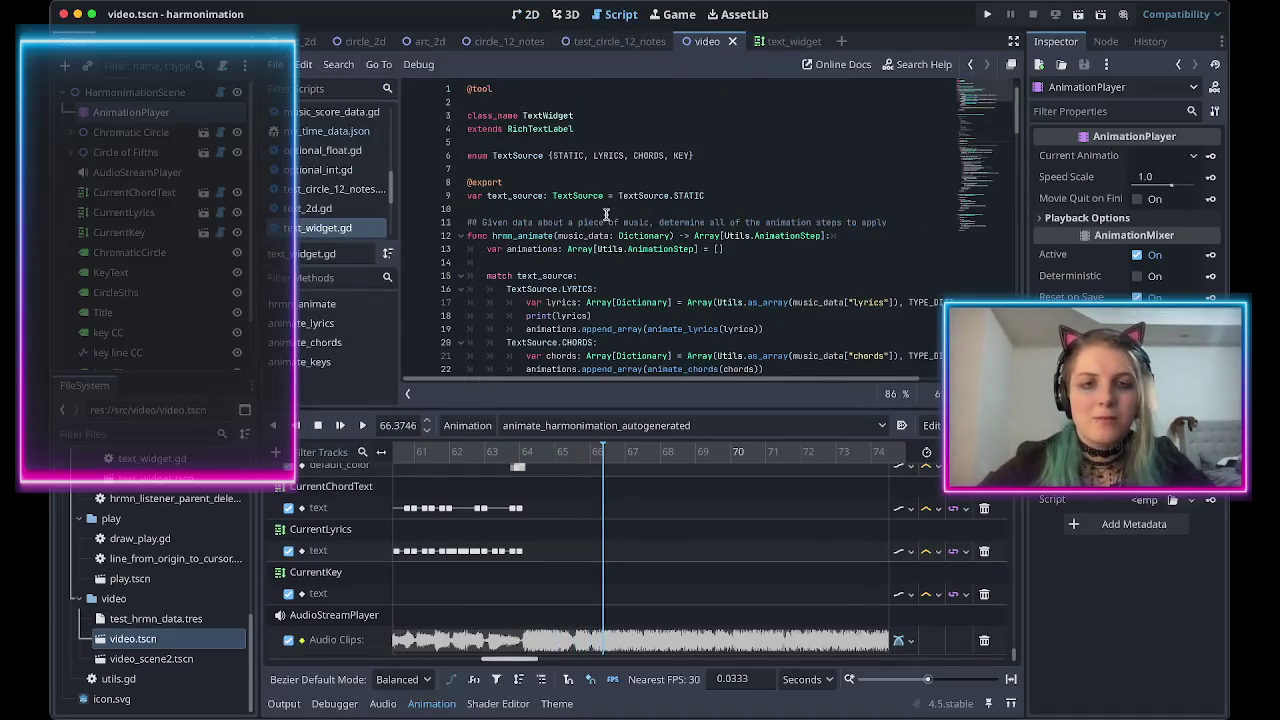
pyautogui.click(718, 200)
pyautogui.press('Return')
pyautogui.press('Return')
pyautogui.write('@expor')
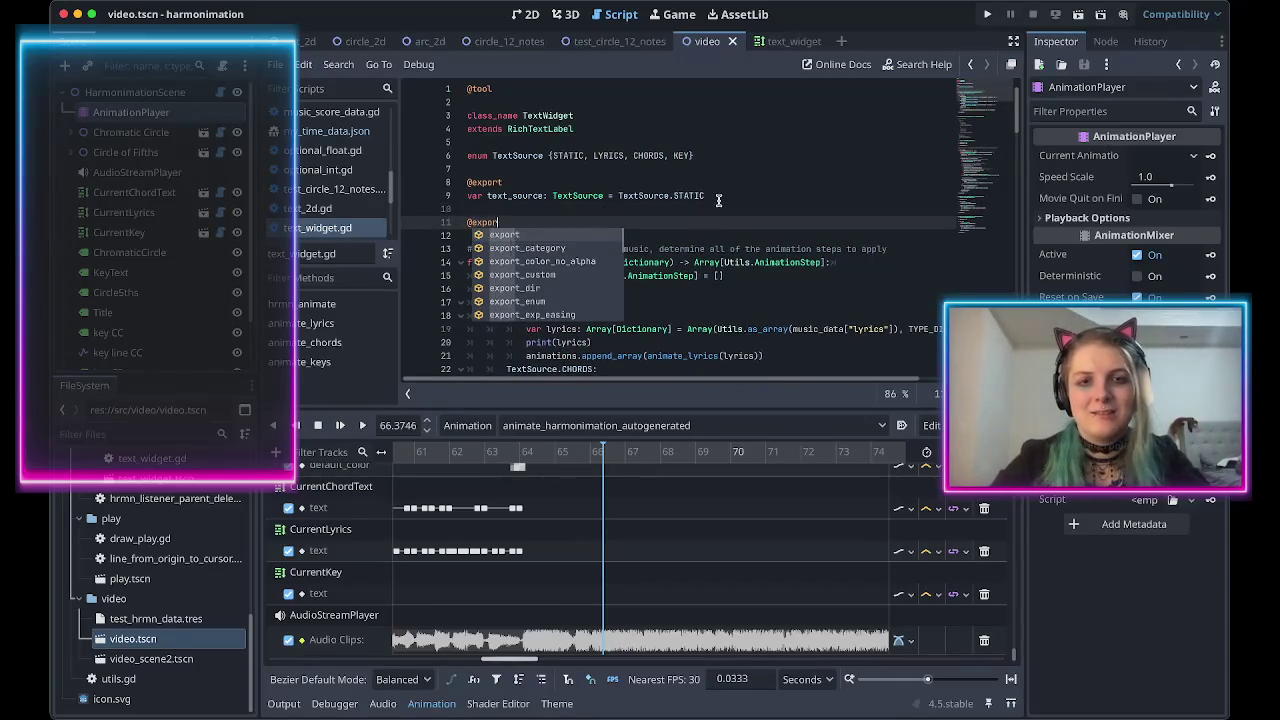
pyautogui.press('Return')
pyautogui.press('Return')
pyautogui.write('var')
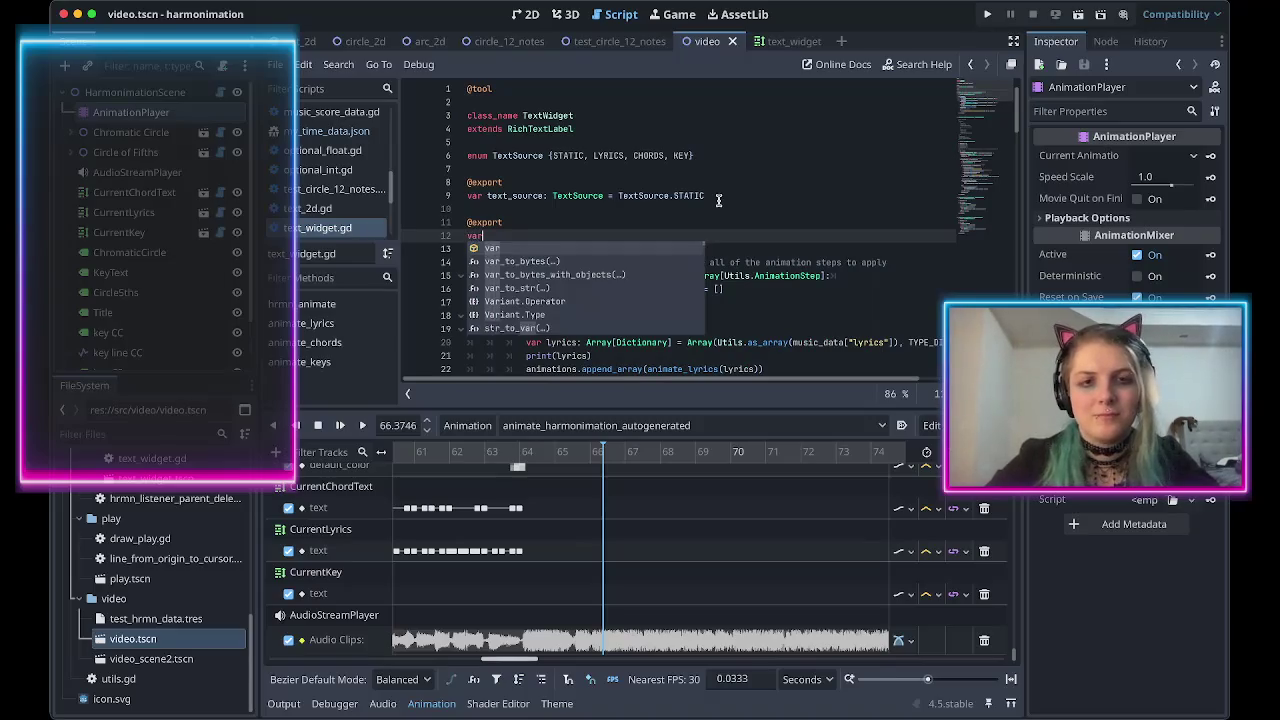
pyautogui.write('transition_time: float = 0.2')
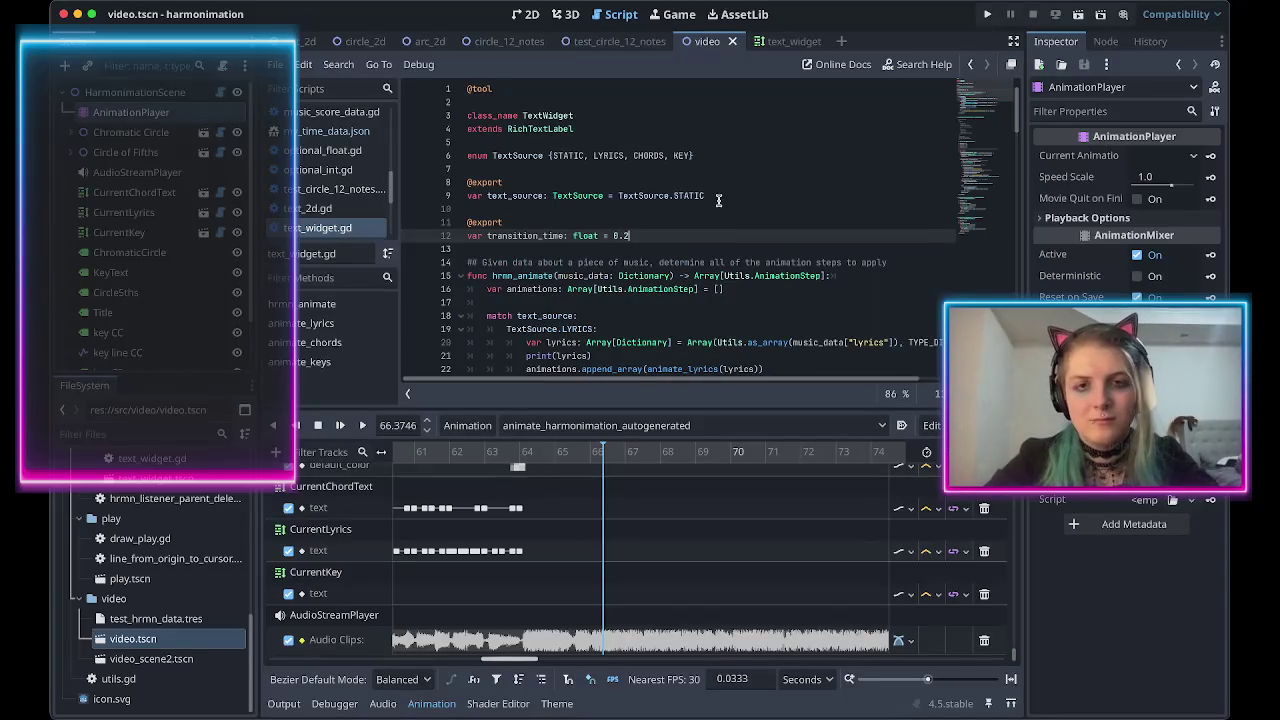
# Declare 'const DEFAULT_TRANSITION_TIME := 0.2' under the TextSource enum and use it as transition_time's default
pyautogui.click(575, 208)
pyautogui.click(705, 157)
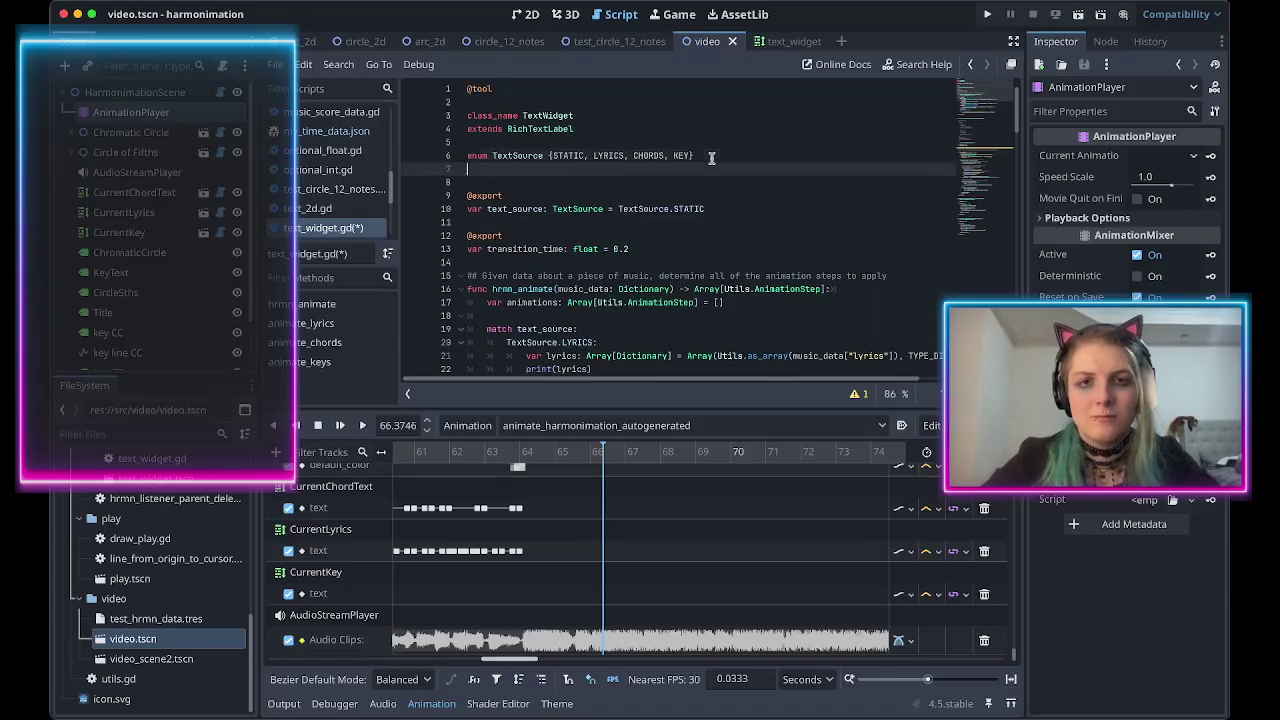
pyautogui.press('Return')
pyautogui.press('Return')
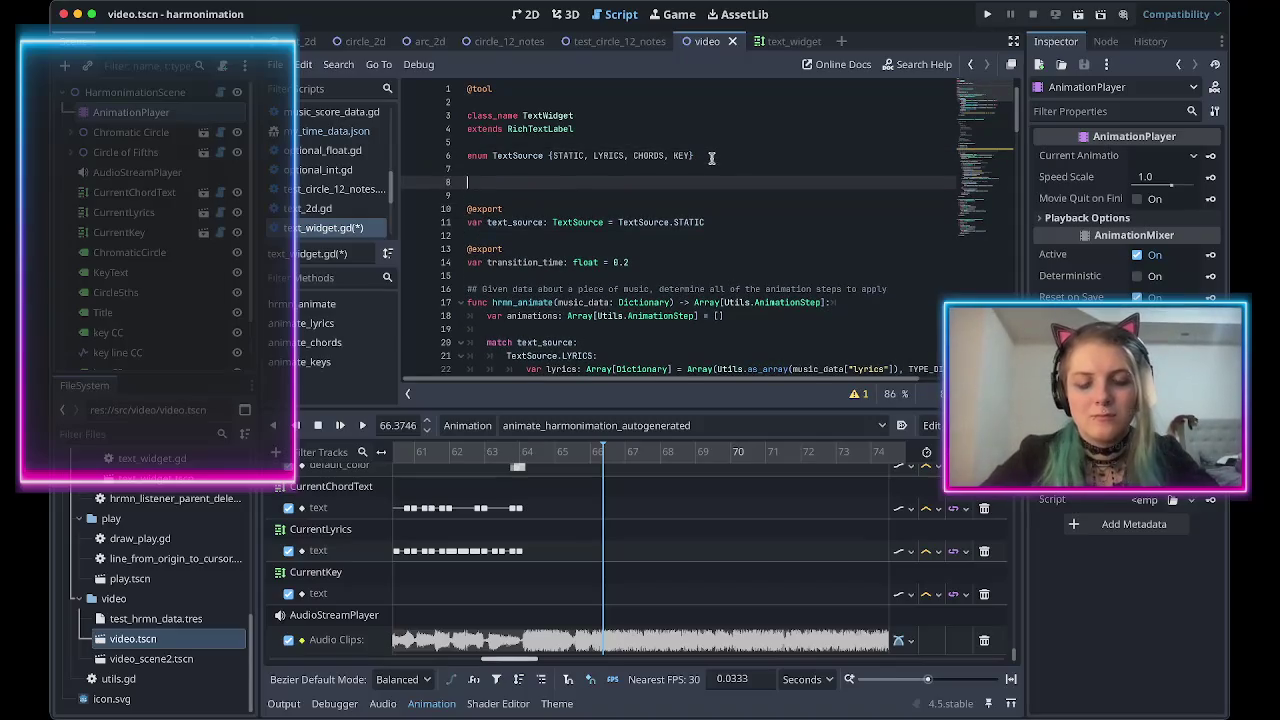
pyautogui.write('va')
pyautogui.press('BackSpace')
pyautogui.press('BackSpace')
pyautogui.write('cons')
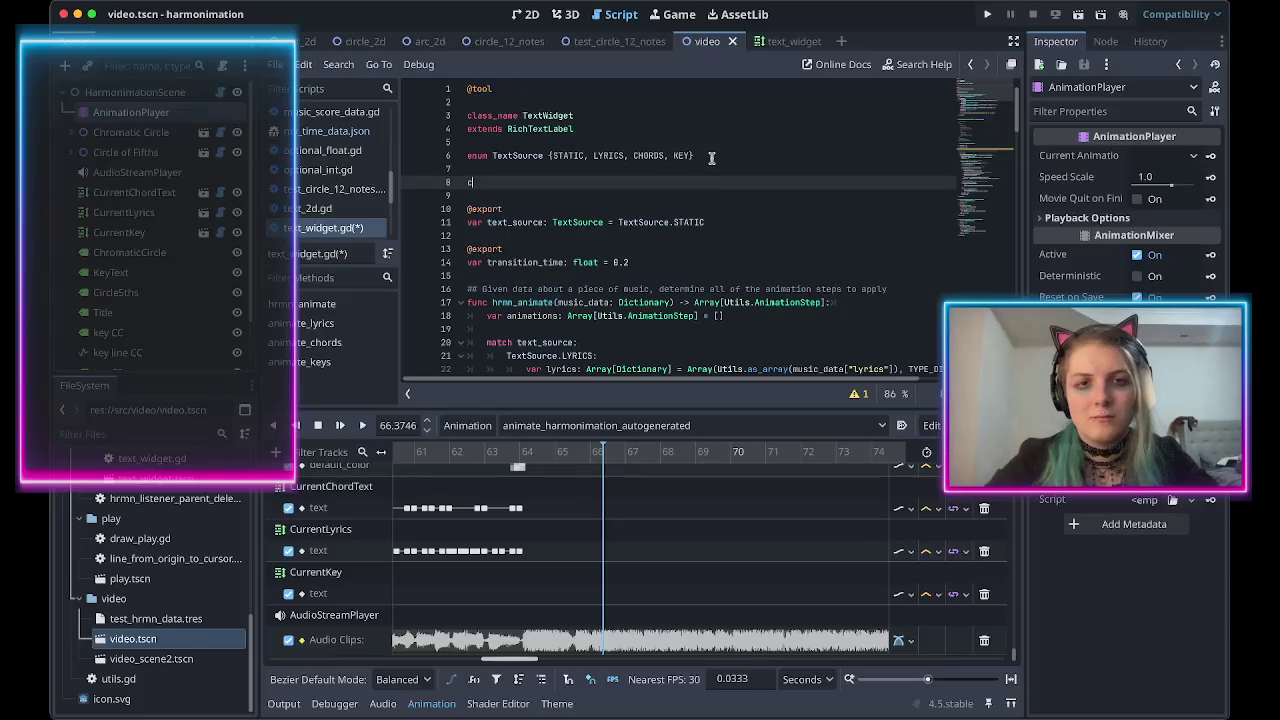
pyautogui.write('t DEFAULT_TRANSITION_TIME :=')
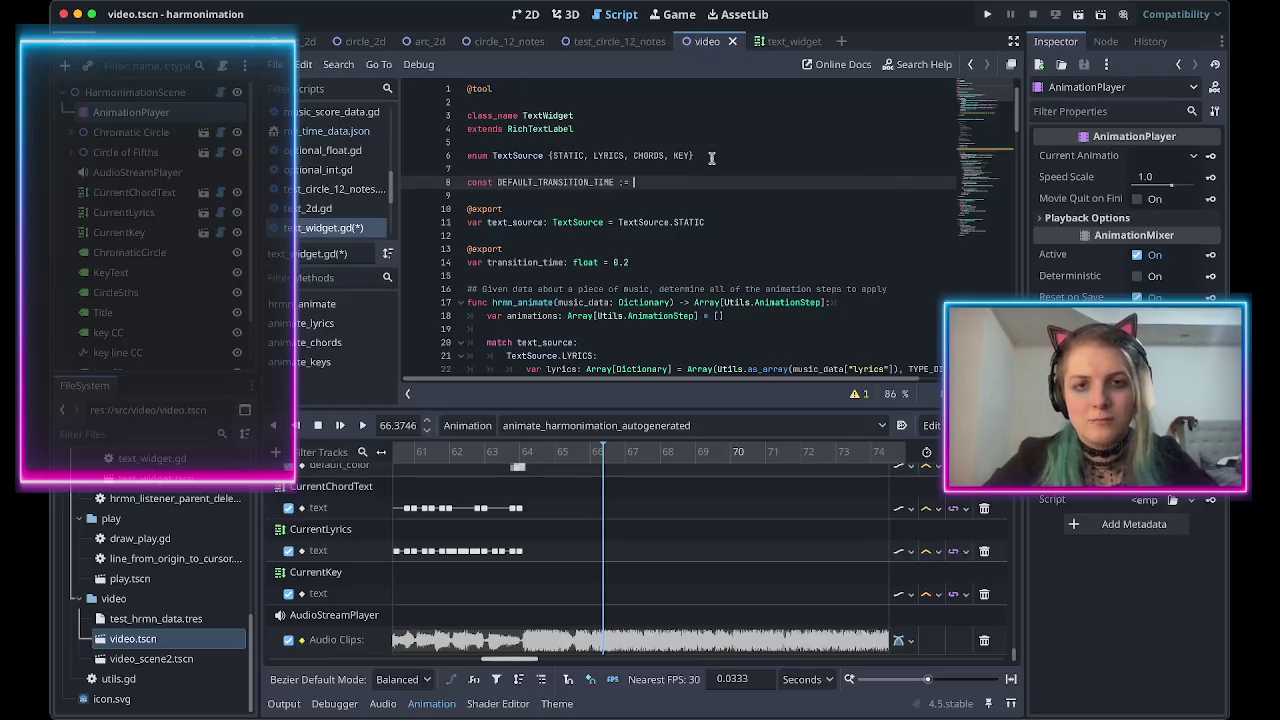
pyautogui.doubleClick(578, 182)
pyautogui.click(645, 266)
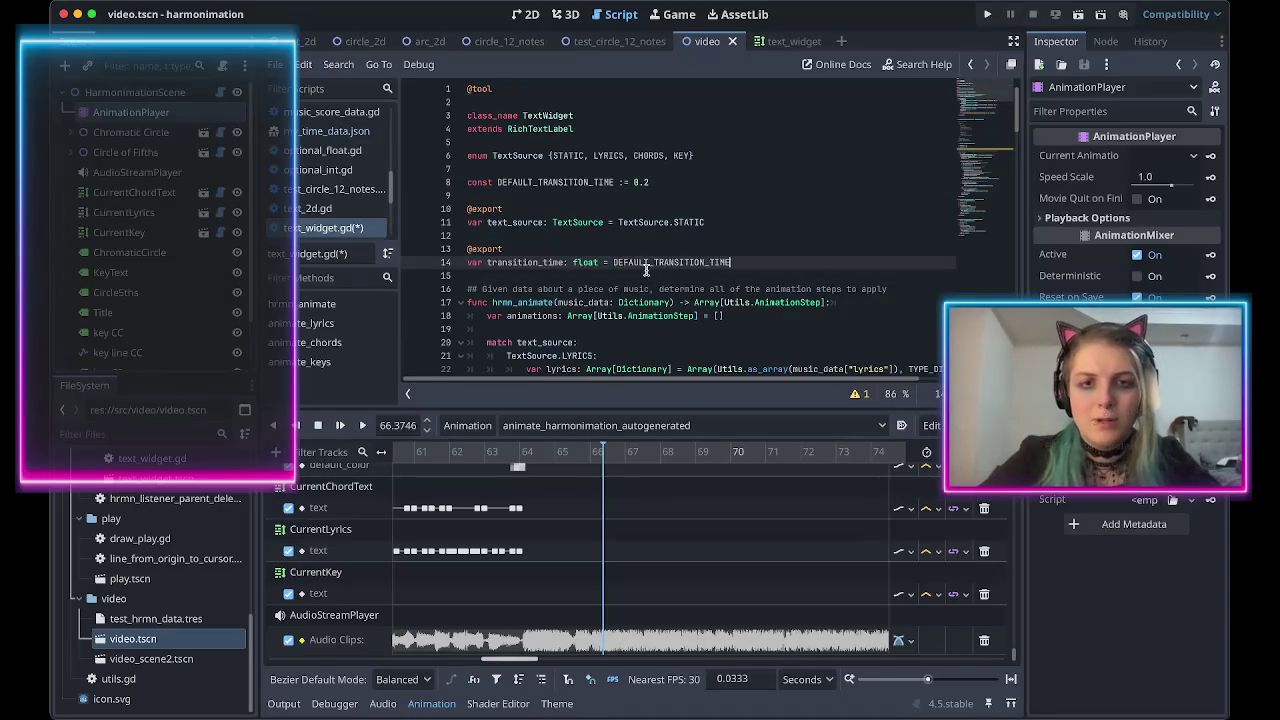
pyautogui.scroll(-20, 646, 270)
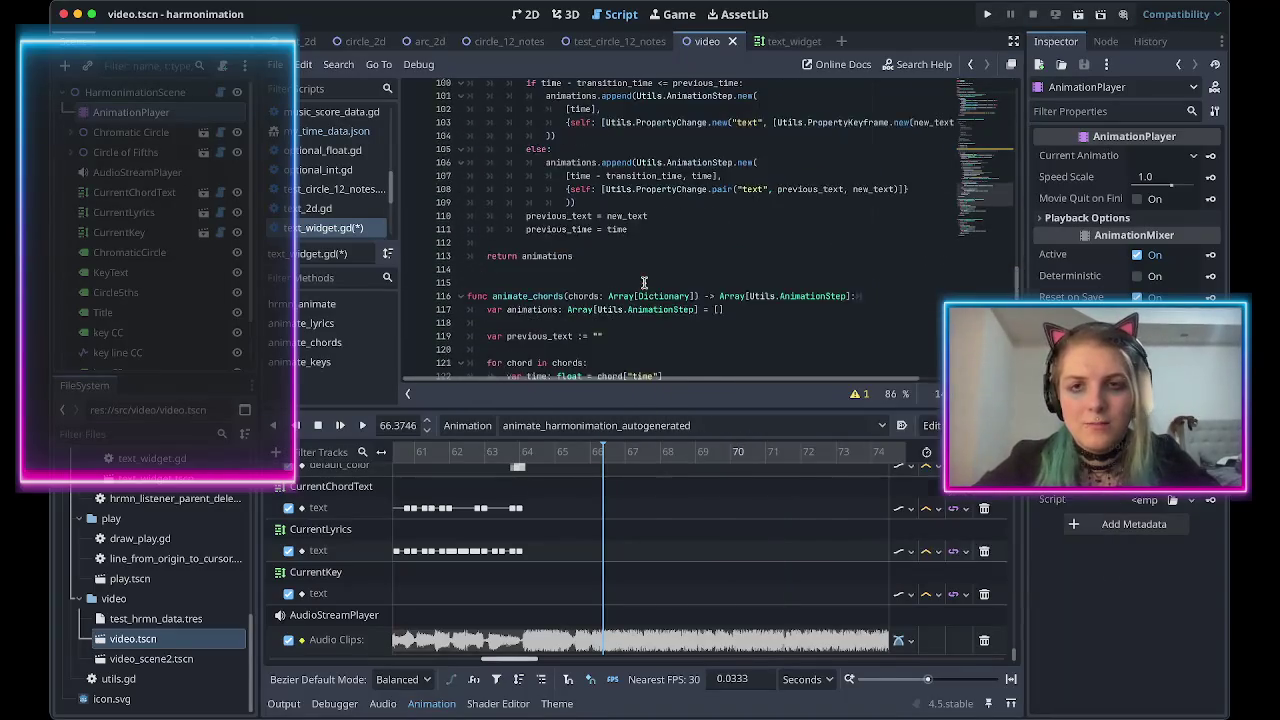
# Replace the hard-coded .2 offset in animate_keys with transition_time
pyautogui.scroll(-10, 644, 282)
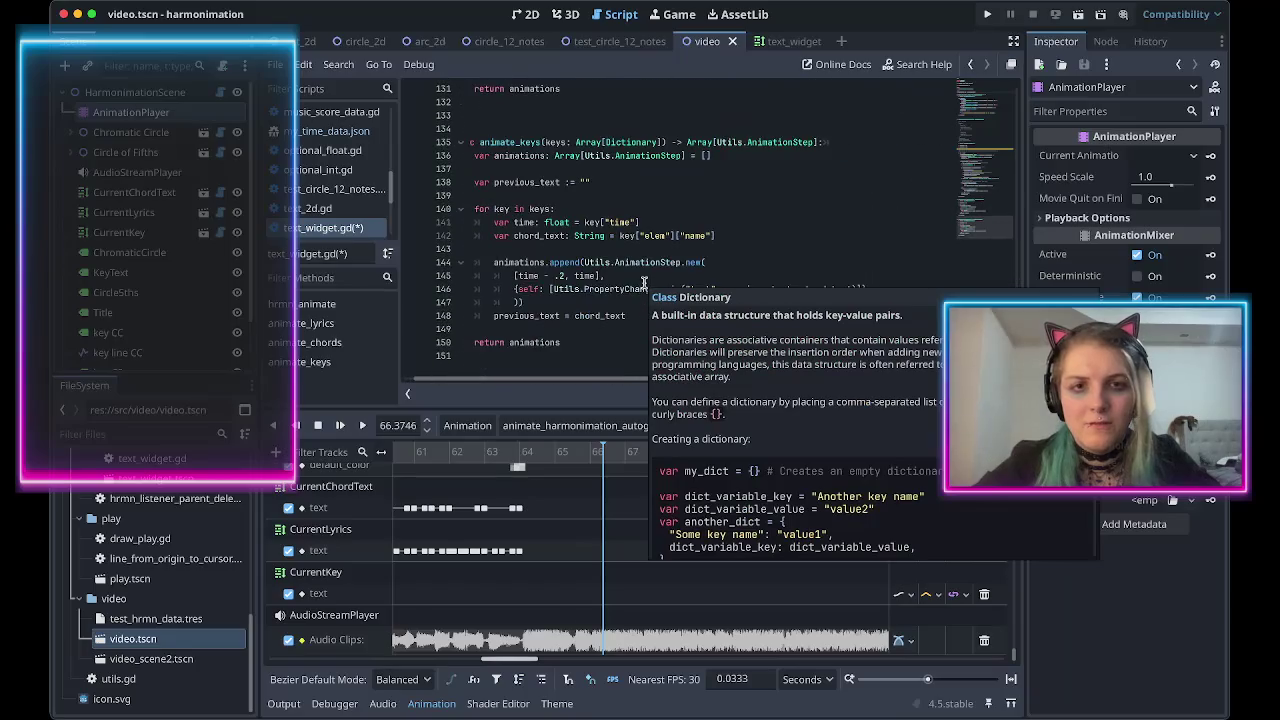
pyautogui.doubleClick(576, 283)
pyautogui.write('tr')
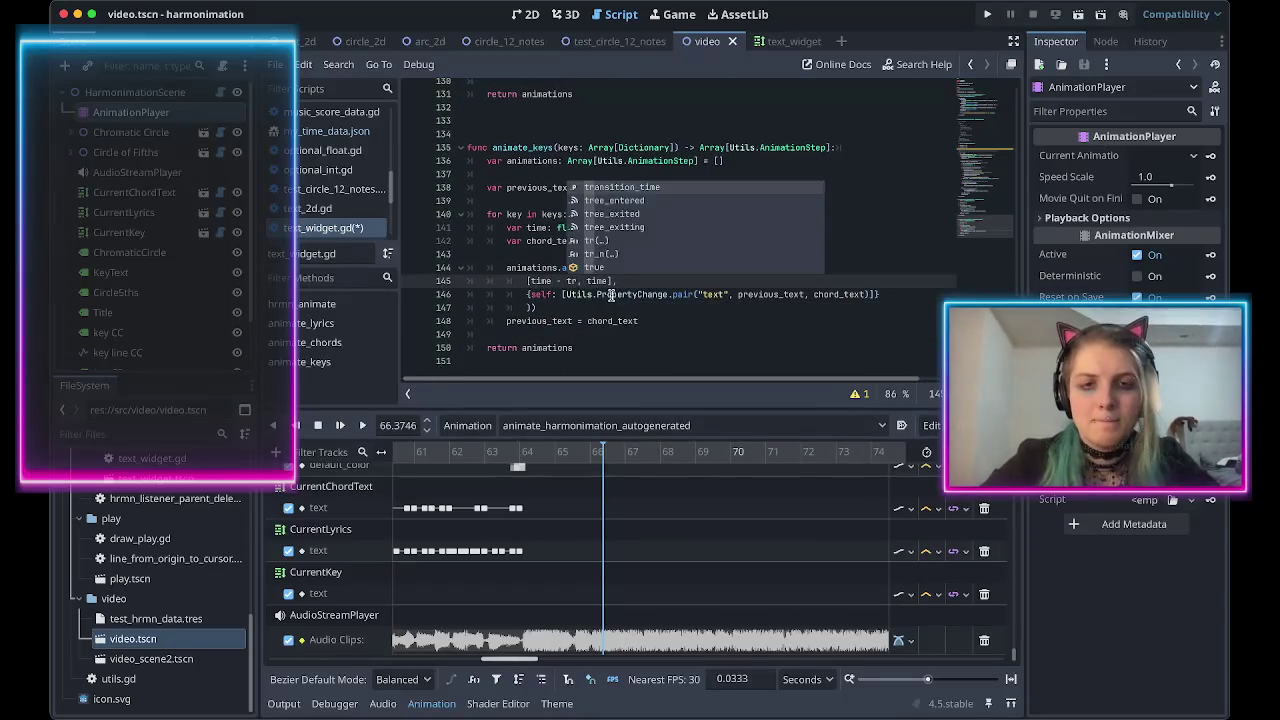
pyautogui.press('Return')
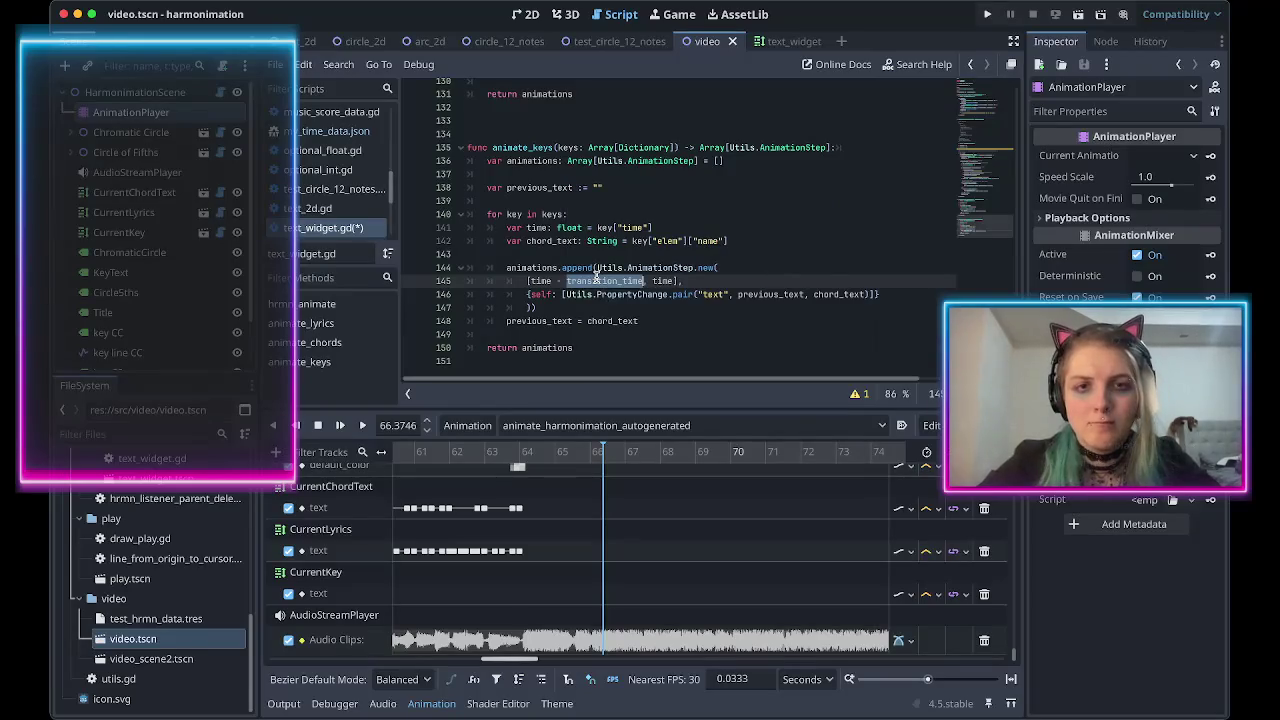
# Remove the local 'var transition_time := 0.2' line from animate_lyrics and save the script
pyautogui.scroll(6, 597, 281)
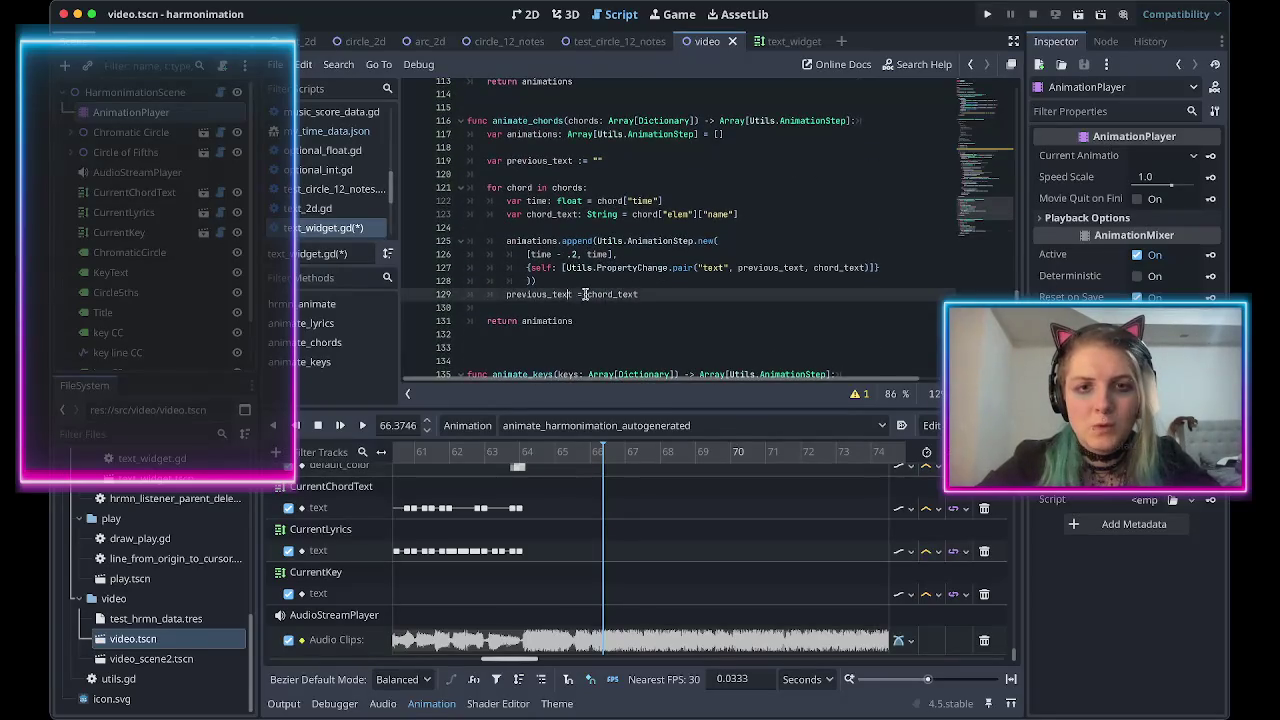
pyautogui.scroll(1, 585, 294)
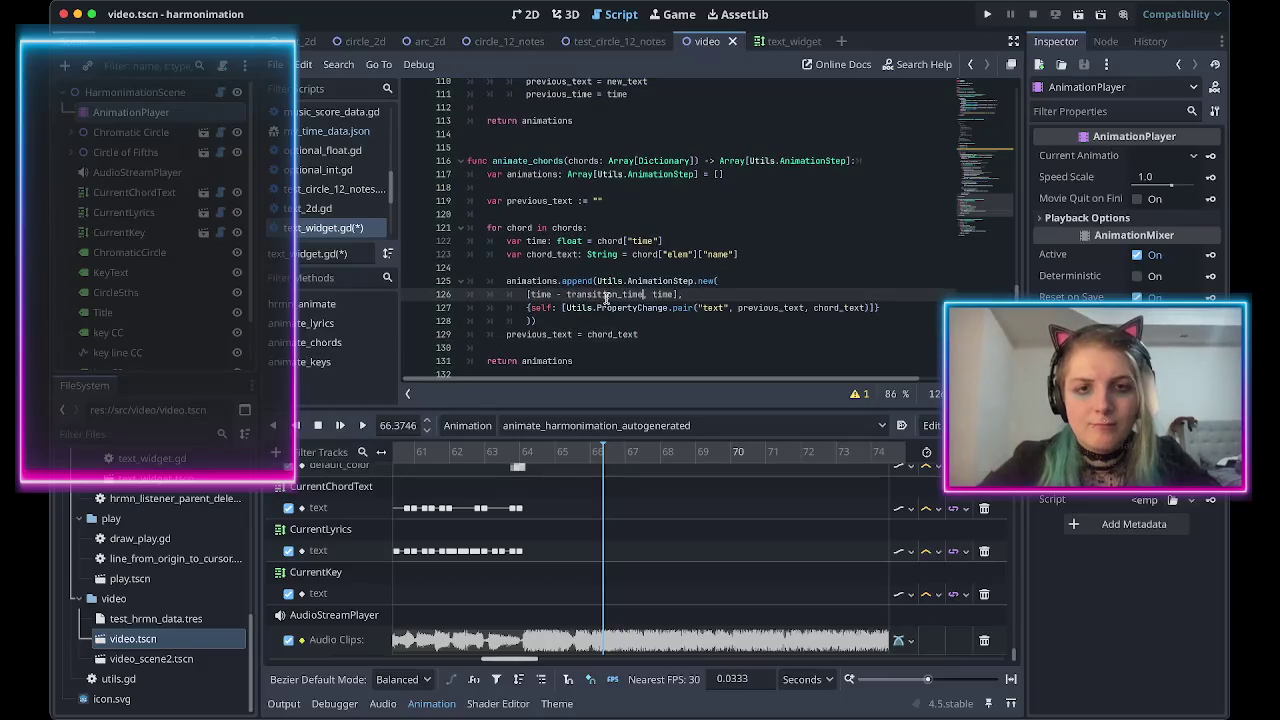
pyautogui.scroll(6, 606, 297)
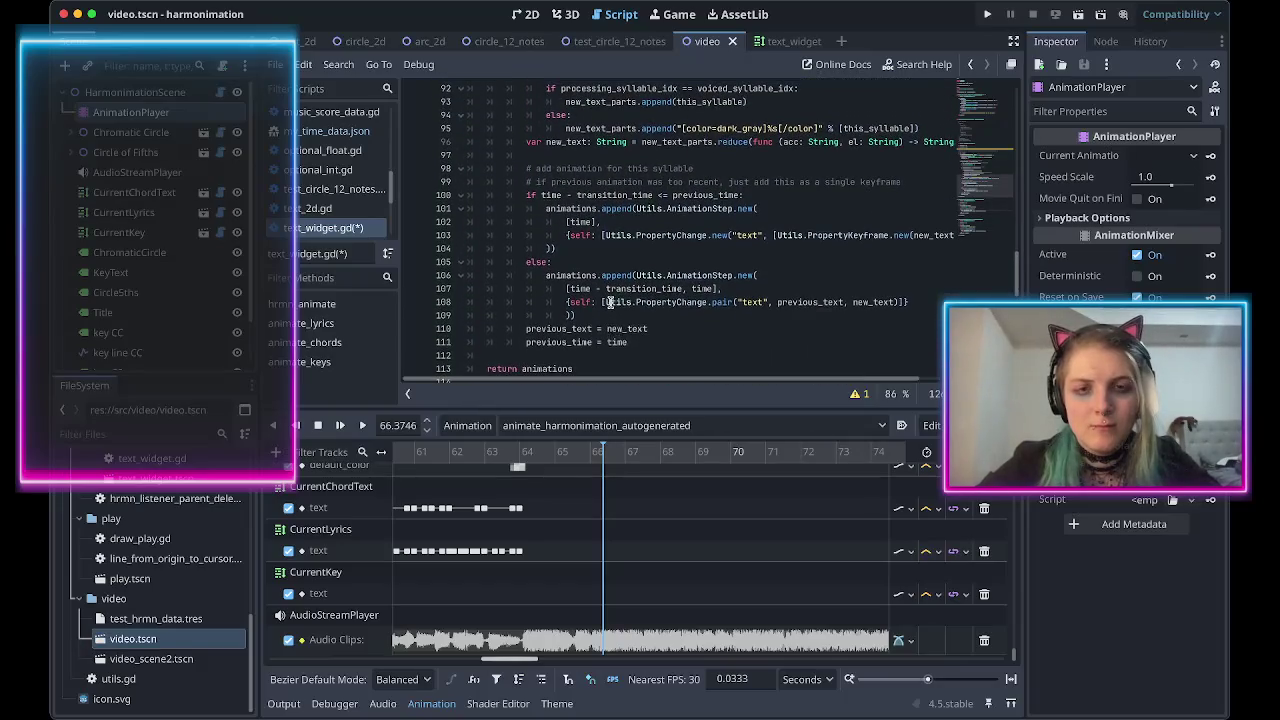
pyautogui.scroll(1, 625, 275)
pyautogui.doubleClick(593, 232)
pyautogui.scroll(1, 608, 281)
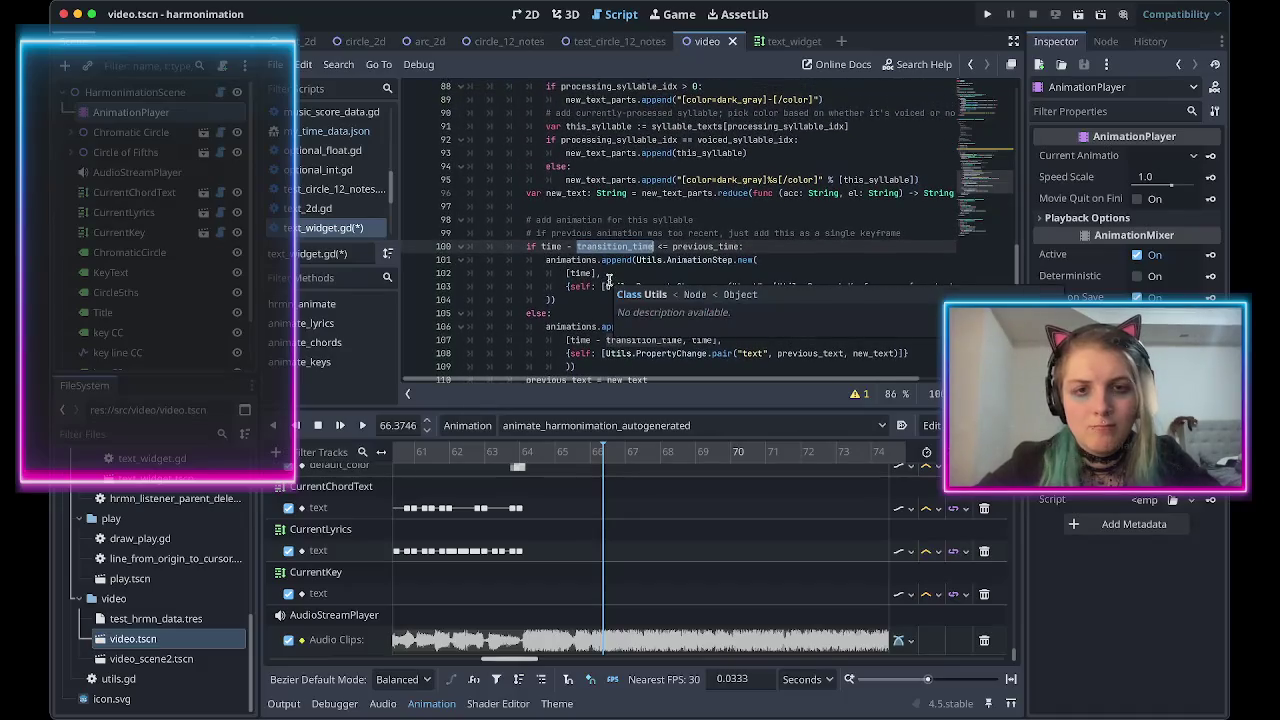
pyautogui.scroll(10, 560, 295)
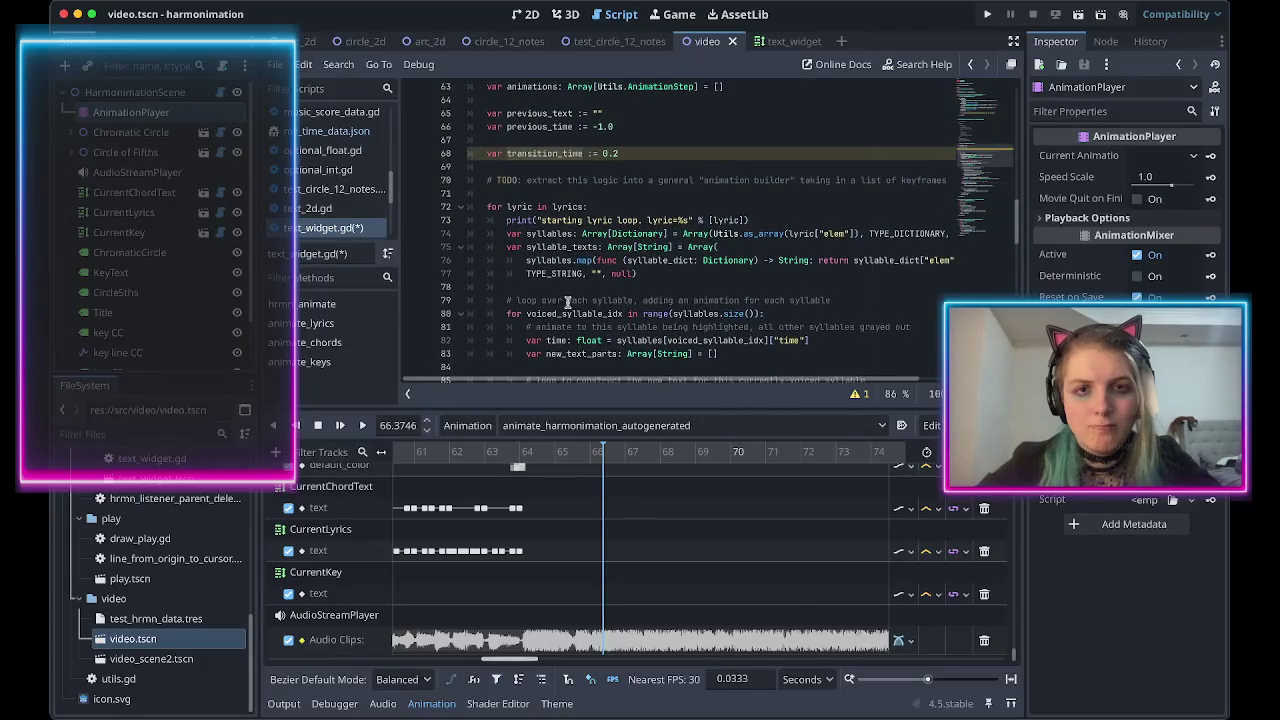
pyautogui.scroll(1, 551, 289)
pyautogui.tripleClick(549, 226)
pyautogui.press('BackSpace')
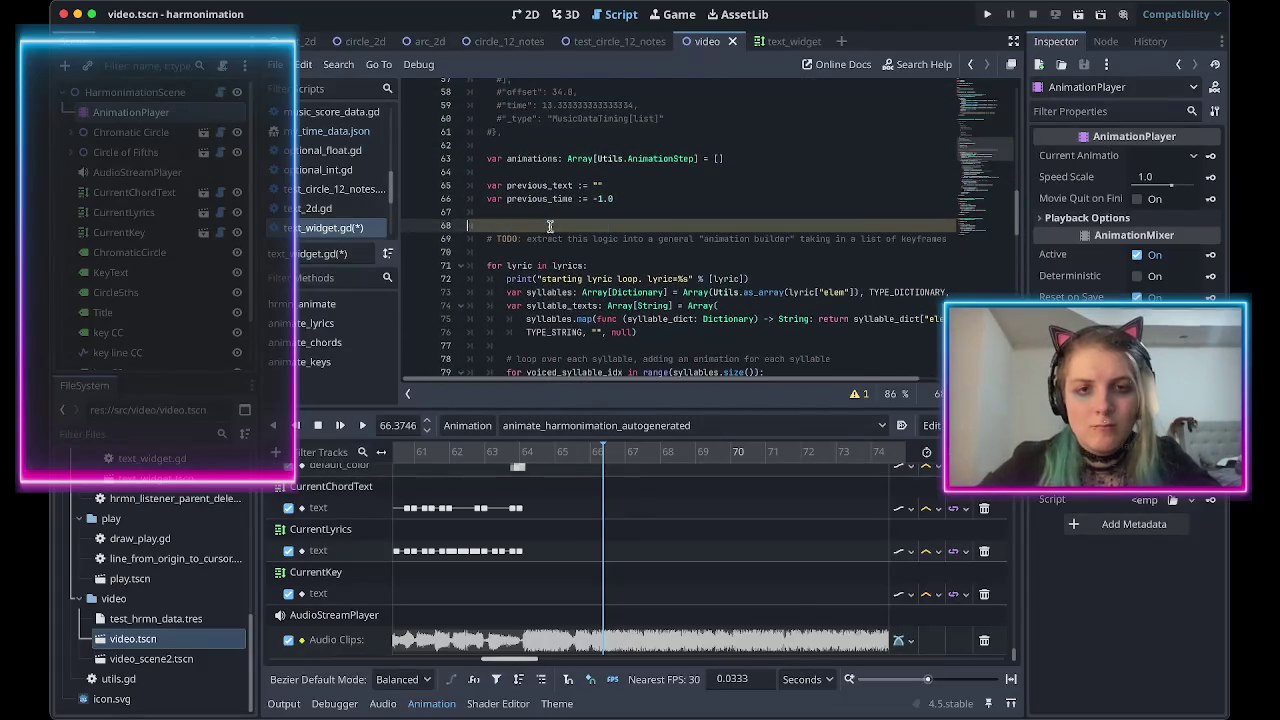
pyautogui.press('BackSpace')
pyautogui.hotkey('ctrl', 's')
pyautogui.scroll(13, 575, 244)
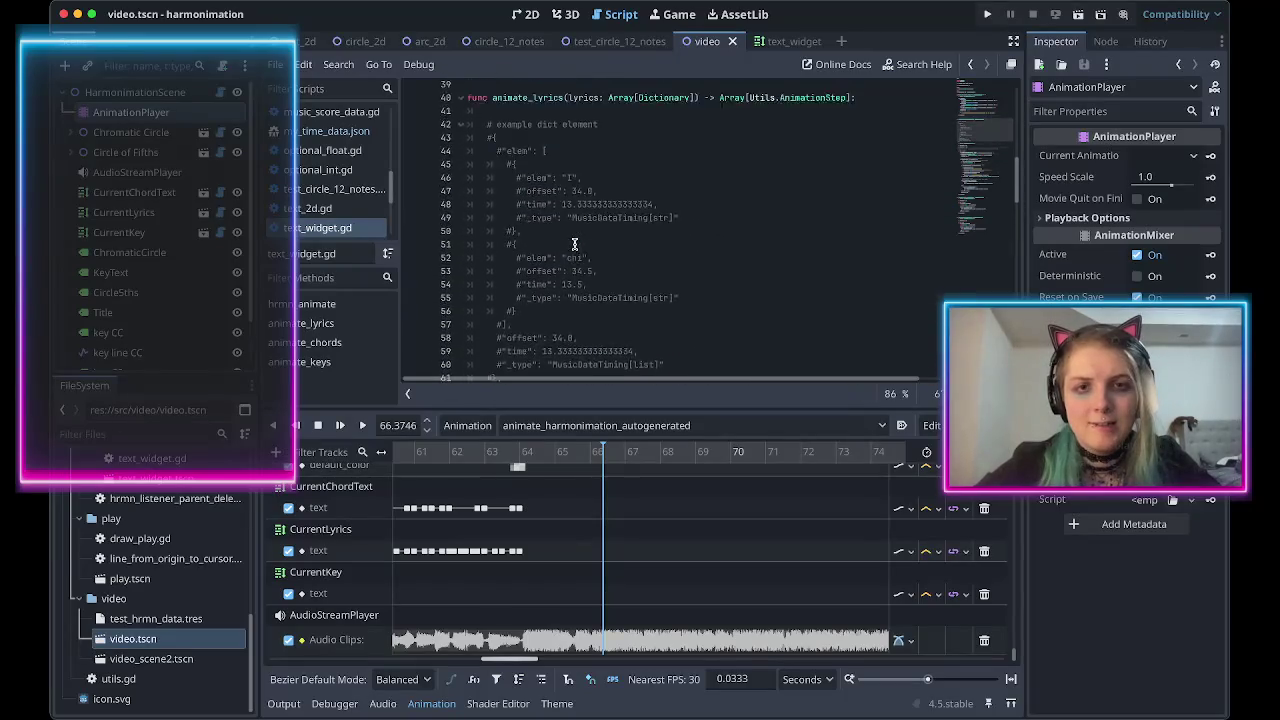
pyautogui.scroll(-18, 575, 243)
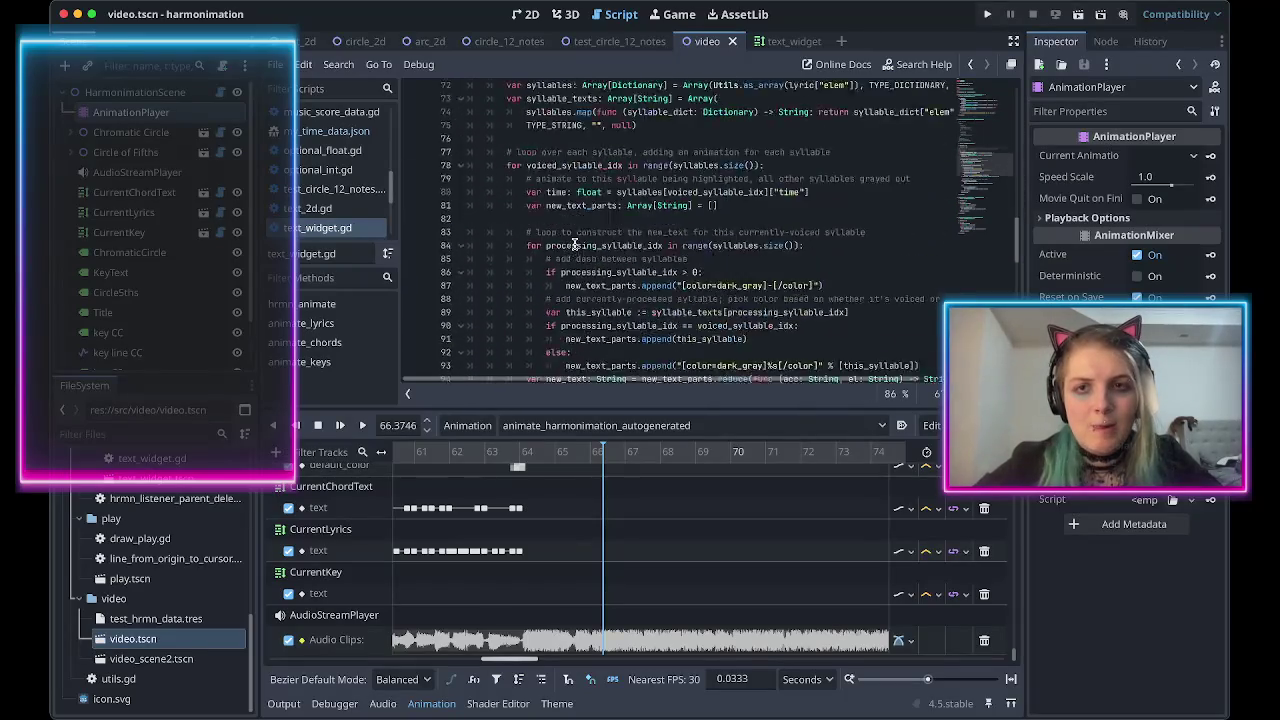
pyautogui.scroll(20, 575, 244)
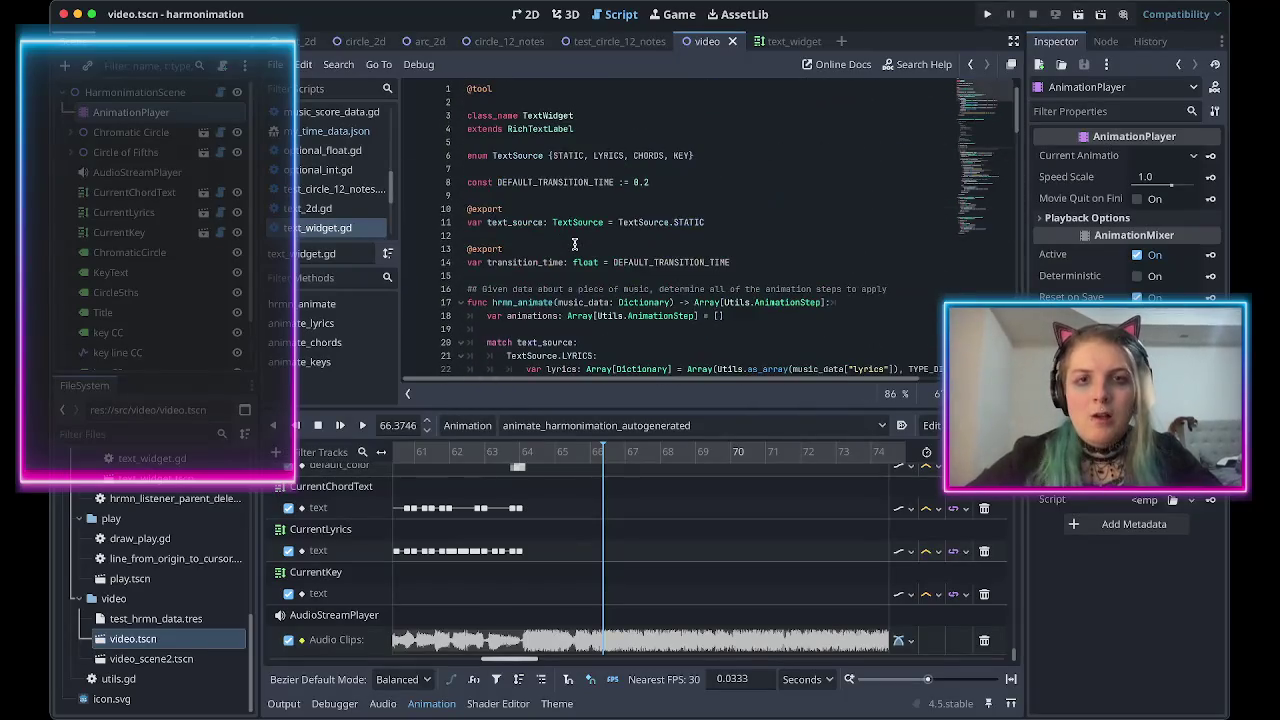
# Revert Transition Time to 0.2 on CurrentLyrics, CurrentChordText and CurrentKey
pyautogui.click(136, 215)
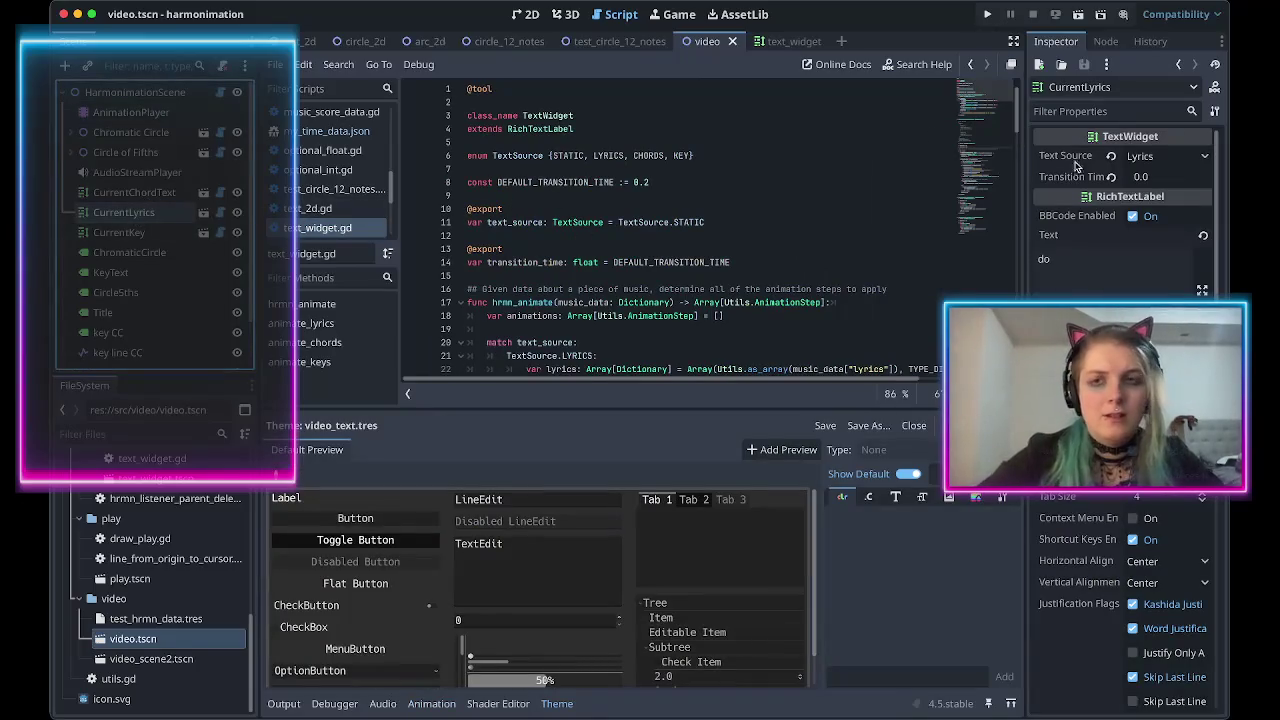
pyautogui.click(1110, 177)
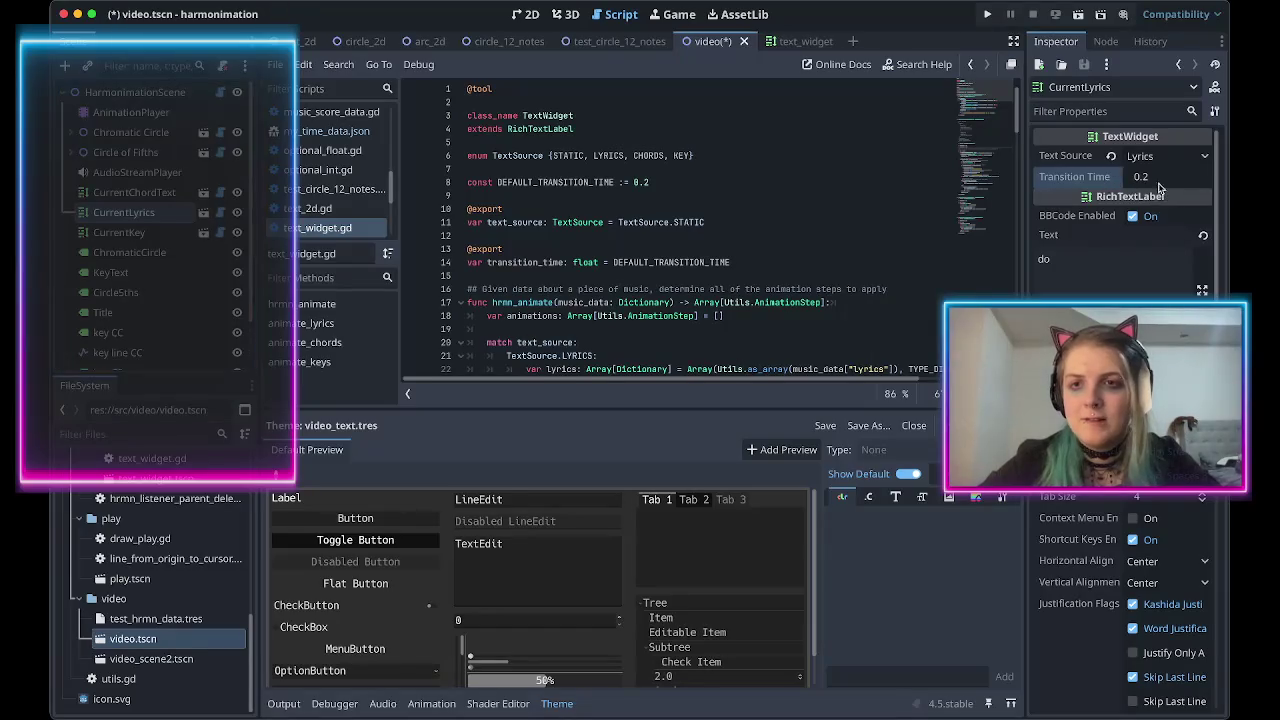
pyautogui.click(1171, 186)
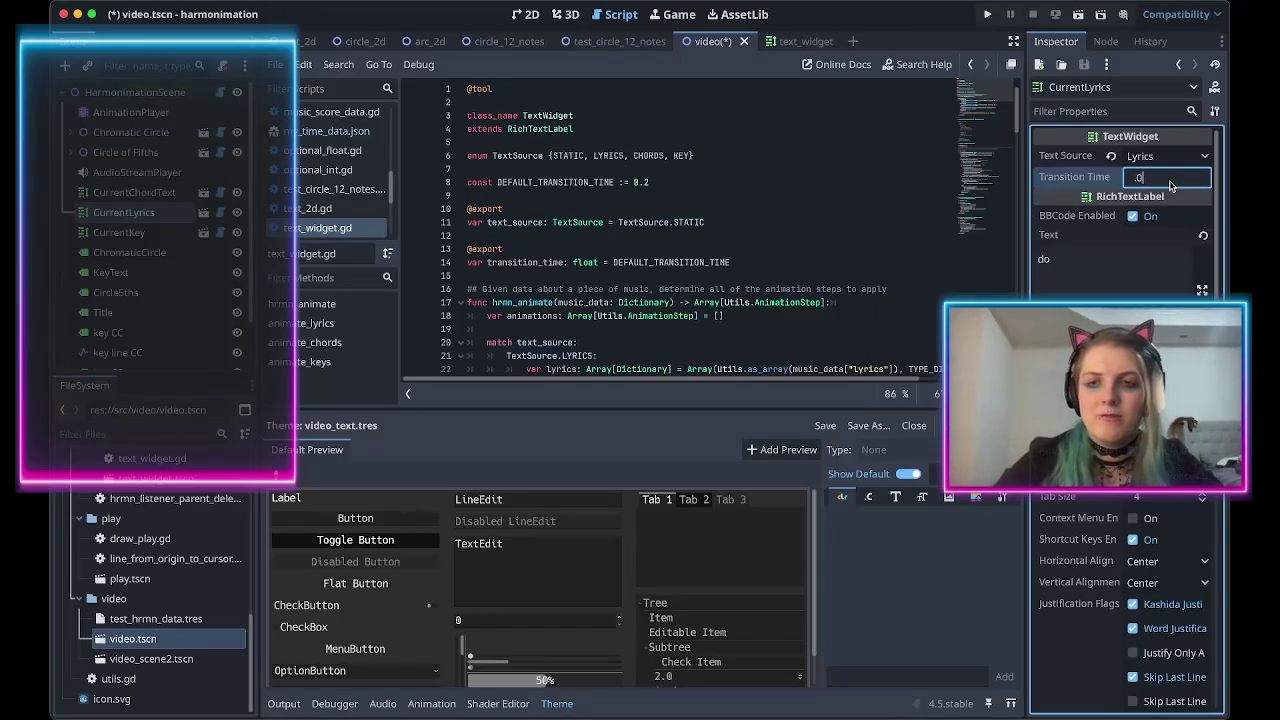
pyautogui.click(150, 193)
pyautogui.click(1111, 177)
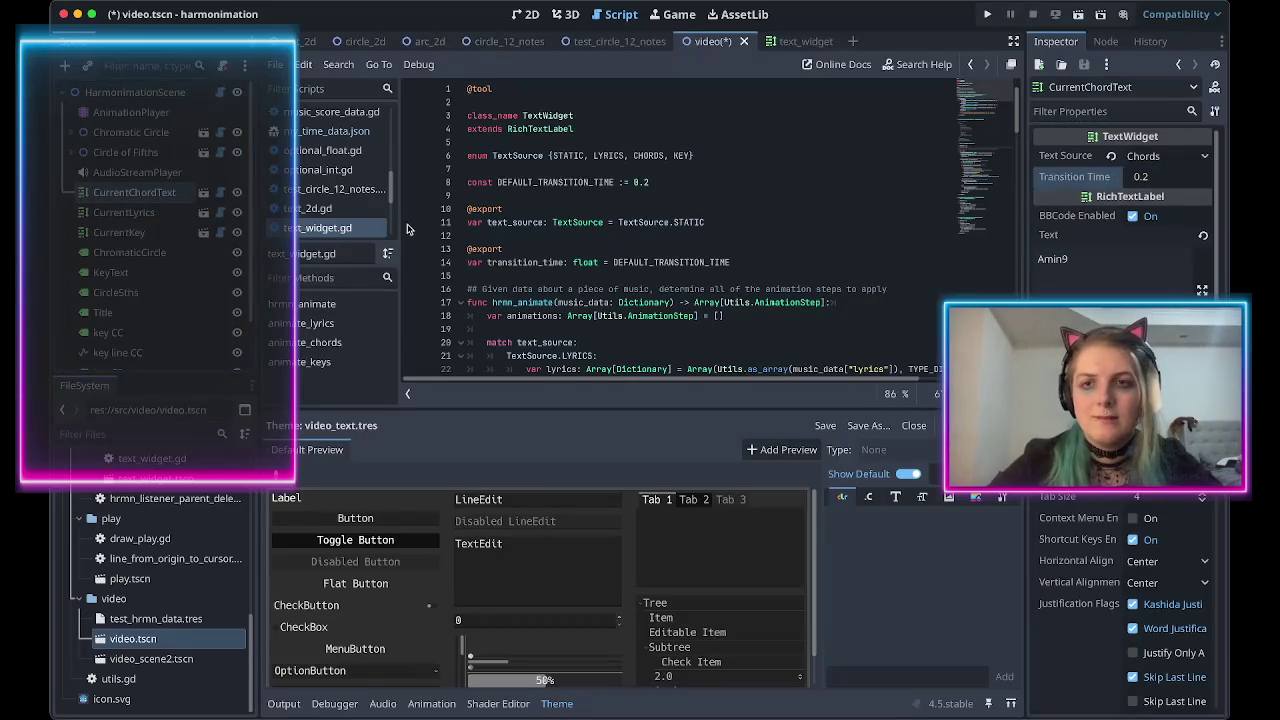
pyautogui.click(92, 236)
pyautogui.click(1111, 177)
# Save the scene, return to the 2D view, and show a cleared Output log
pyautogui.hotkey('ctrl', 's')
pyautogui.click(524, 14)
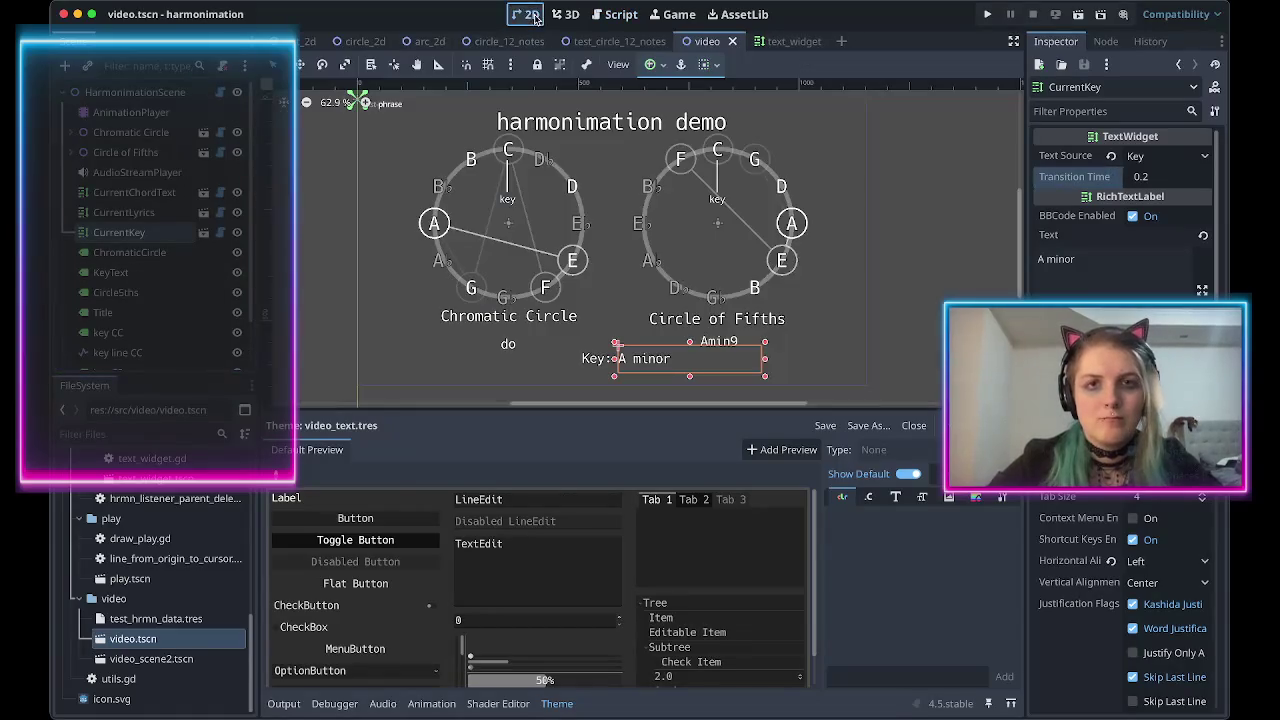
pyautogui.click(284, 704)
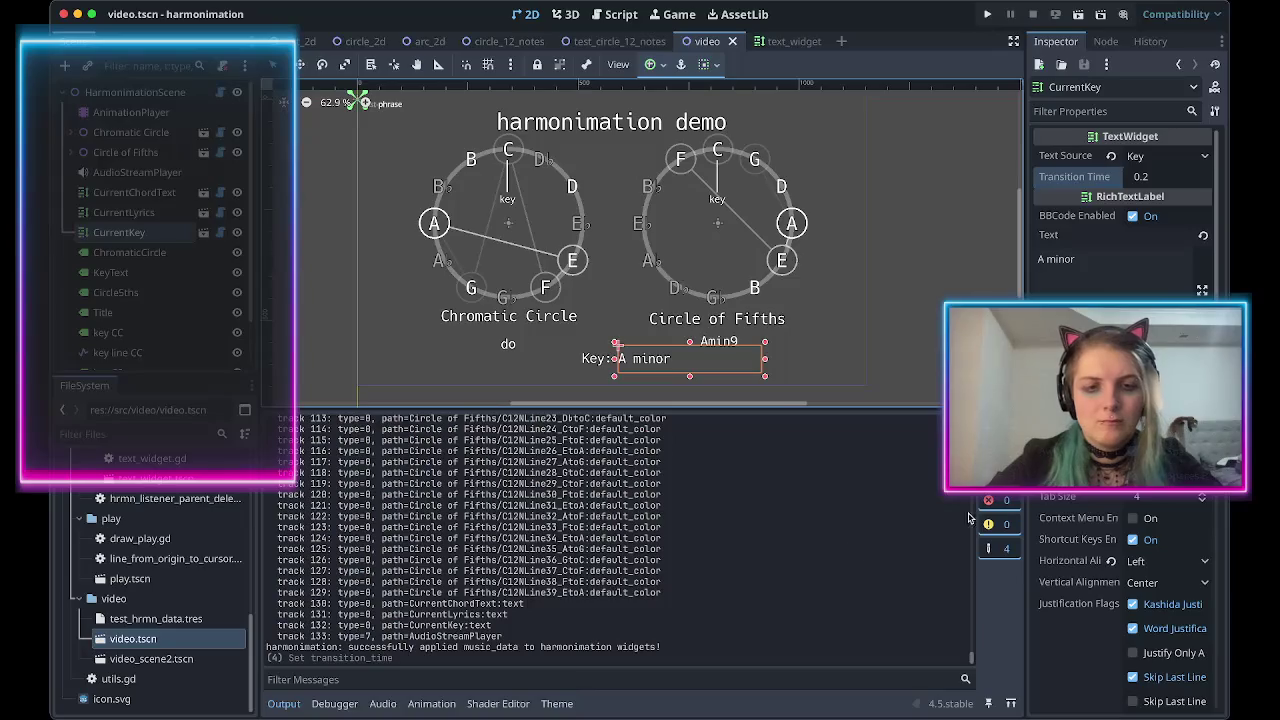
pyautogui.hotkey('ctrl', 'shift', 'k')
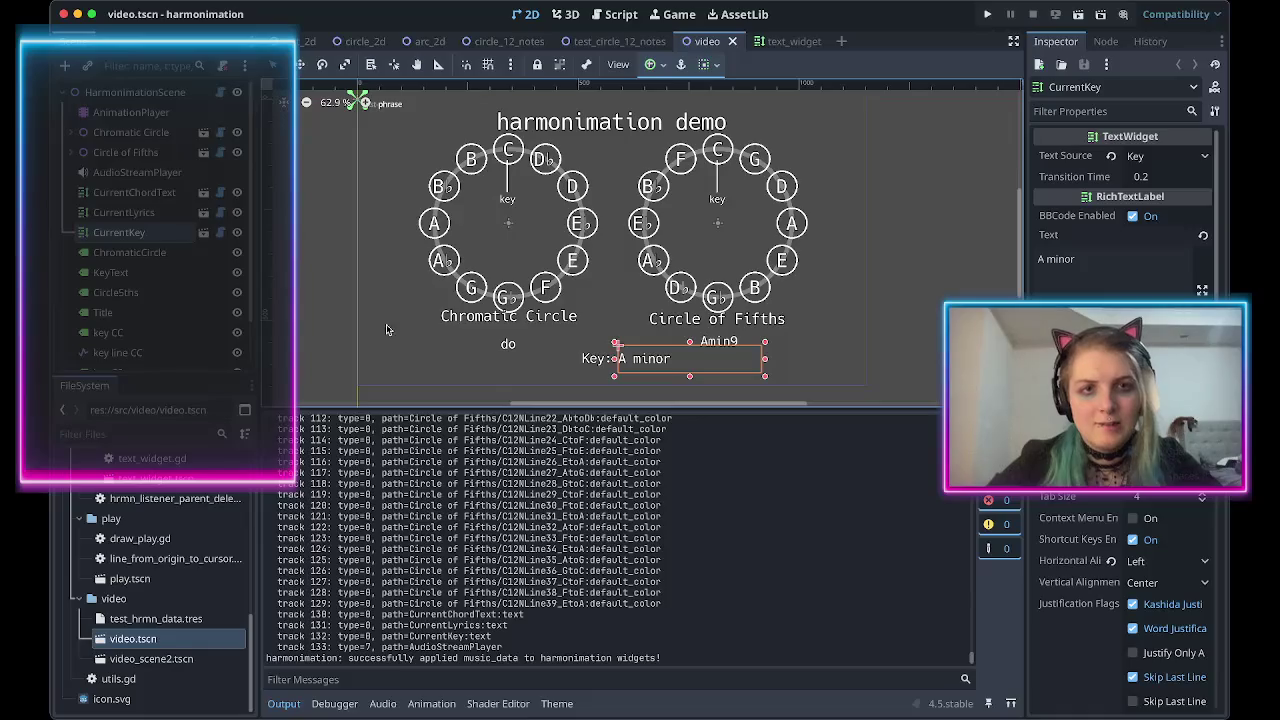
# Play the rebuilt harmonimation animation to about 65 s, checking lyric and chord keyframes on the timeline
pyautogui.click(362, 425)
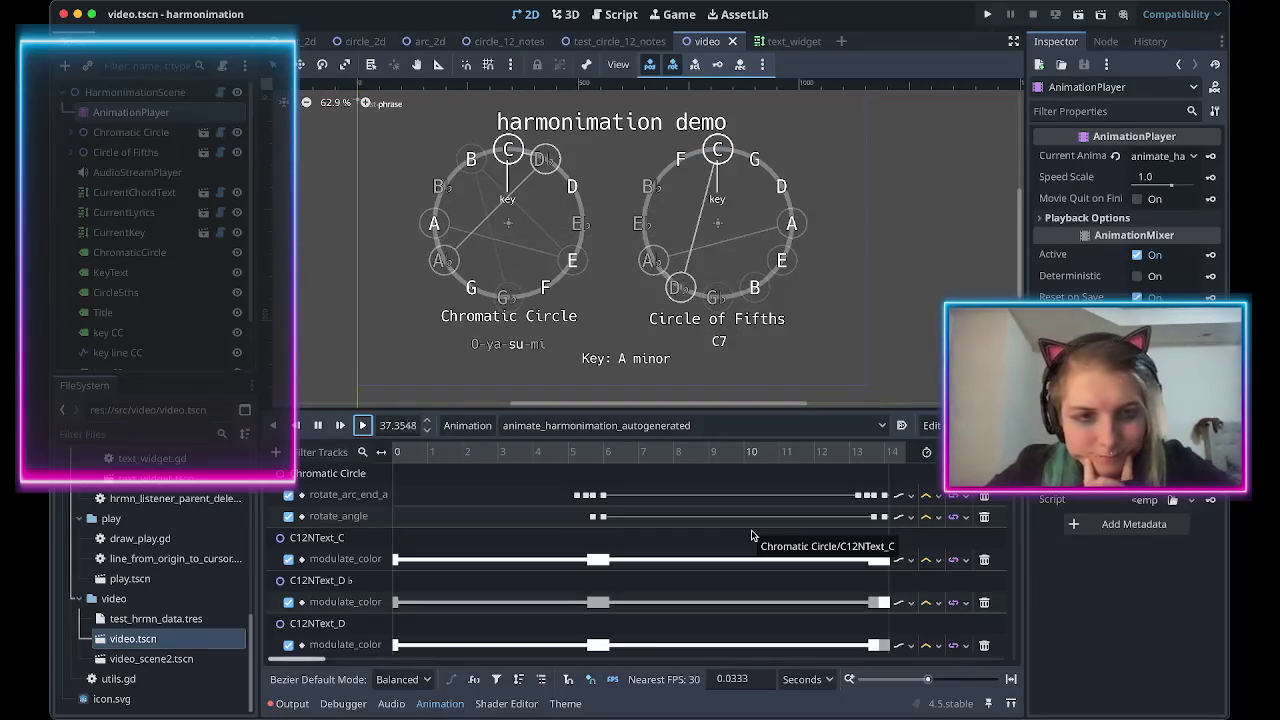
pyautogui.scroll(-5, 752, 536)
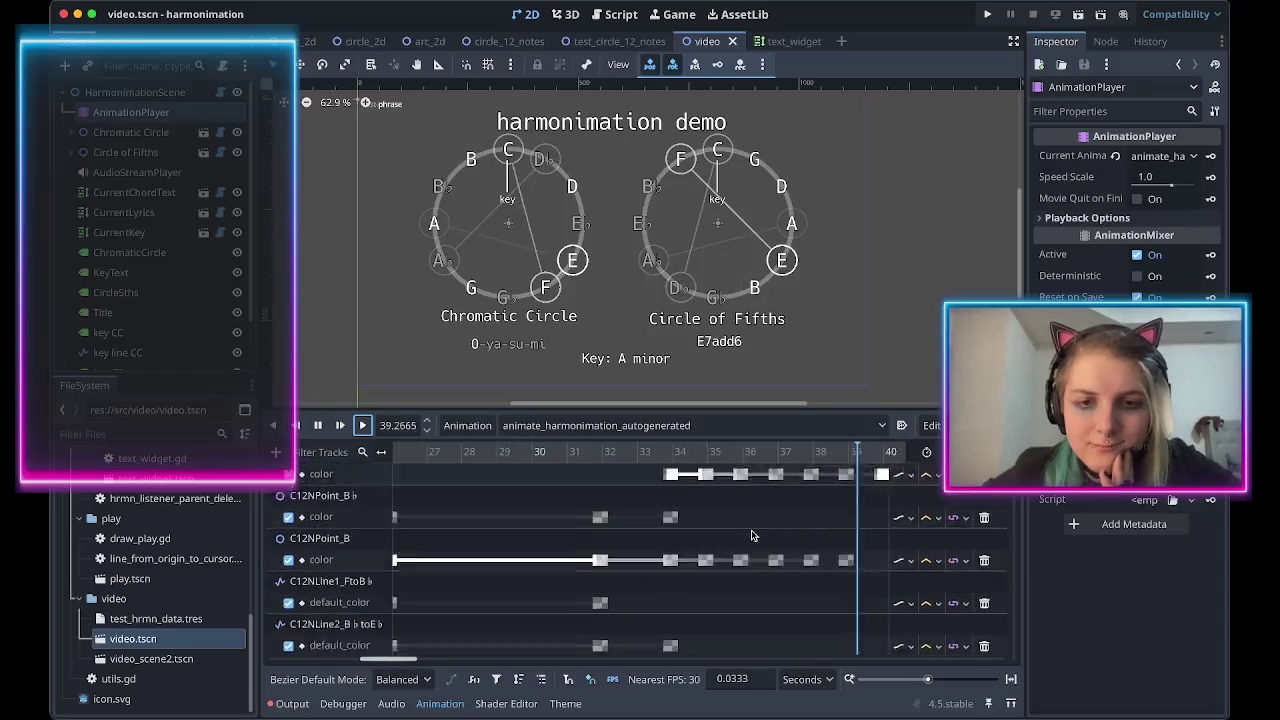
pyautogui.scroll(-5, 752, 536)
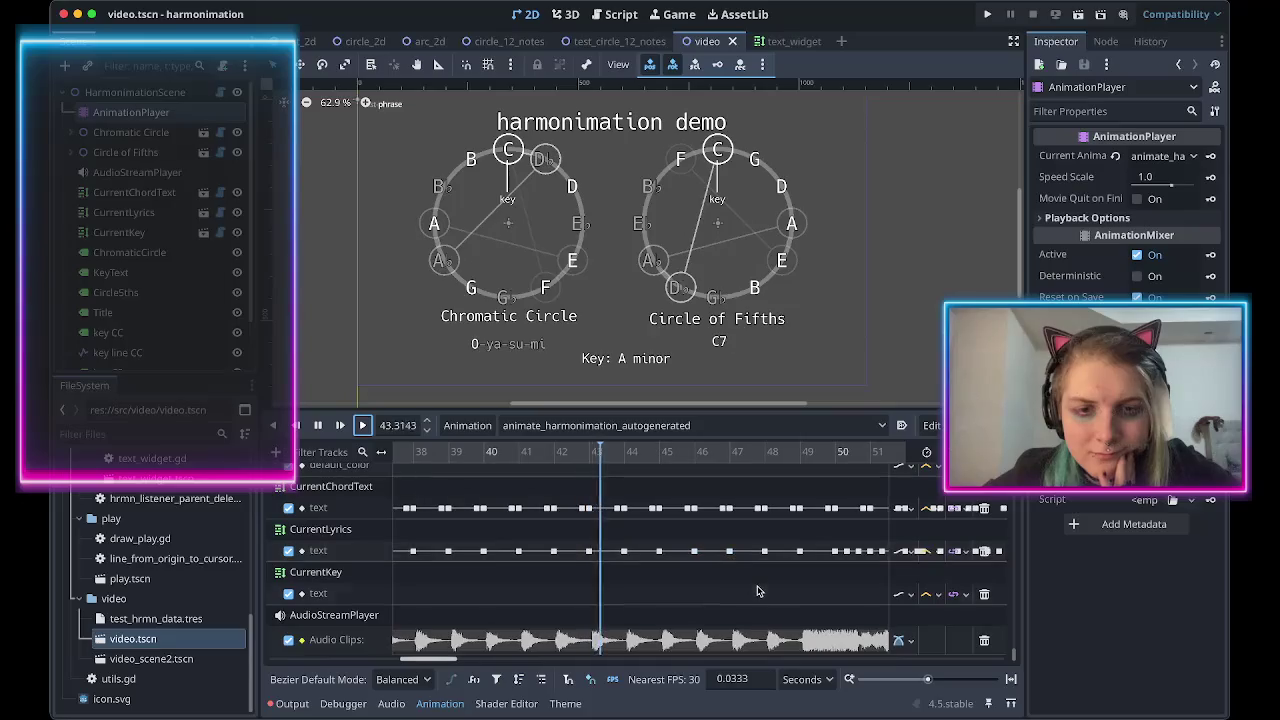
pyautogui.keyDown('ctrl'); pyautogui.scroll(10, 700, 570); pyautogui.keyUp('ctrl')
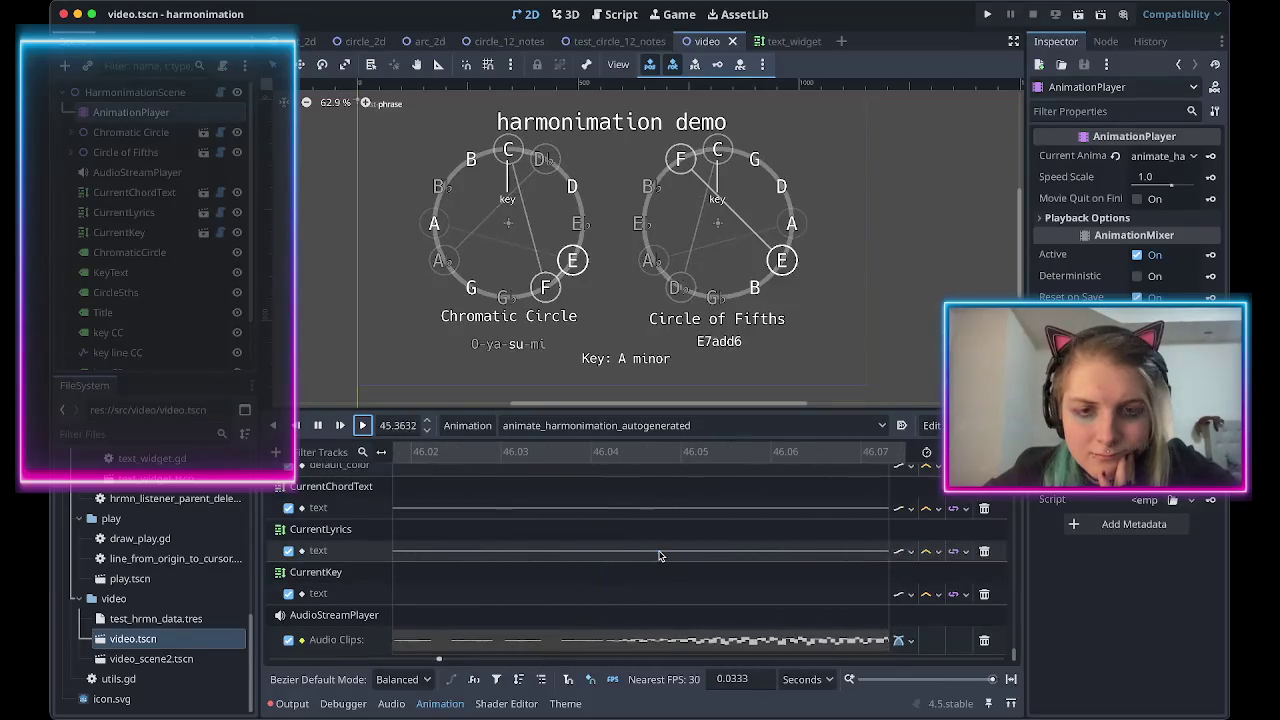
pyautogui.scroll(1, 627, 560)
pyautogui.hscroll(-3, 627, 560)
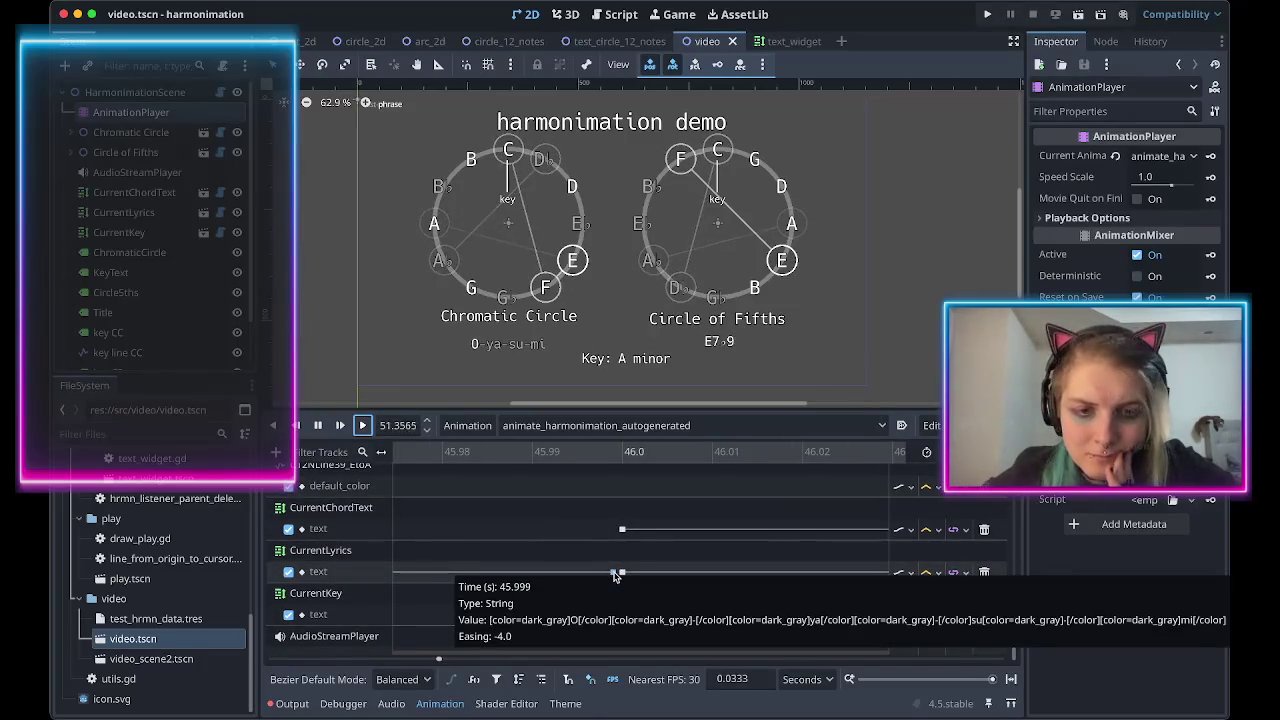
pyautogui.scroll(-10, 615, 575)
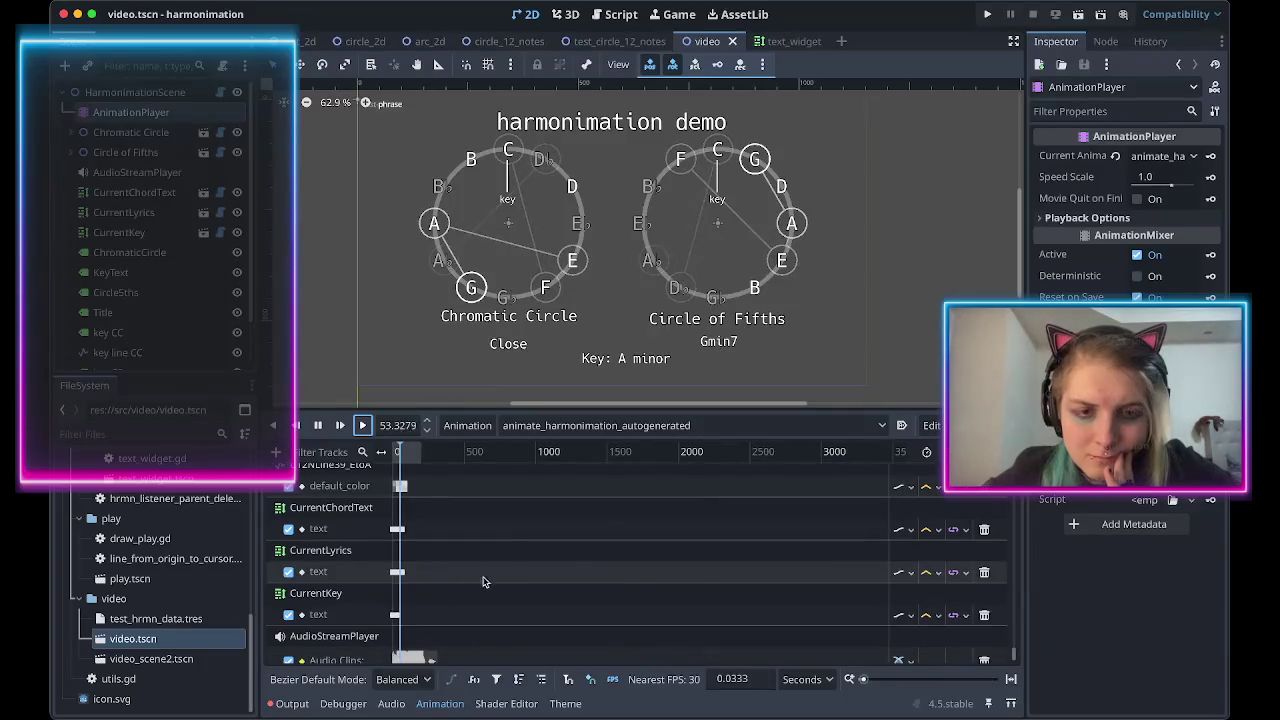
pyautogui.scroll(8, 487, 594)
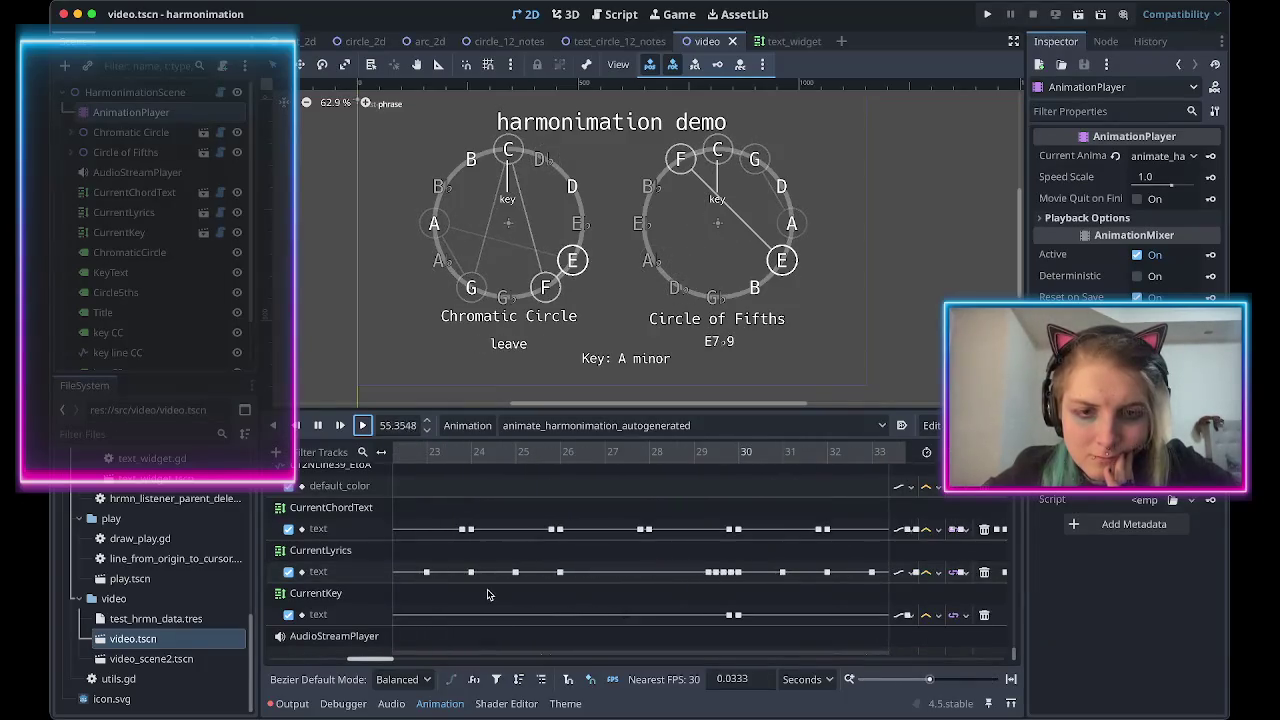
pyautogui.hscroll(6, 500, 595)
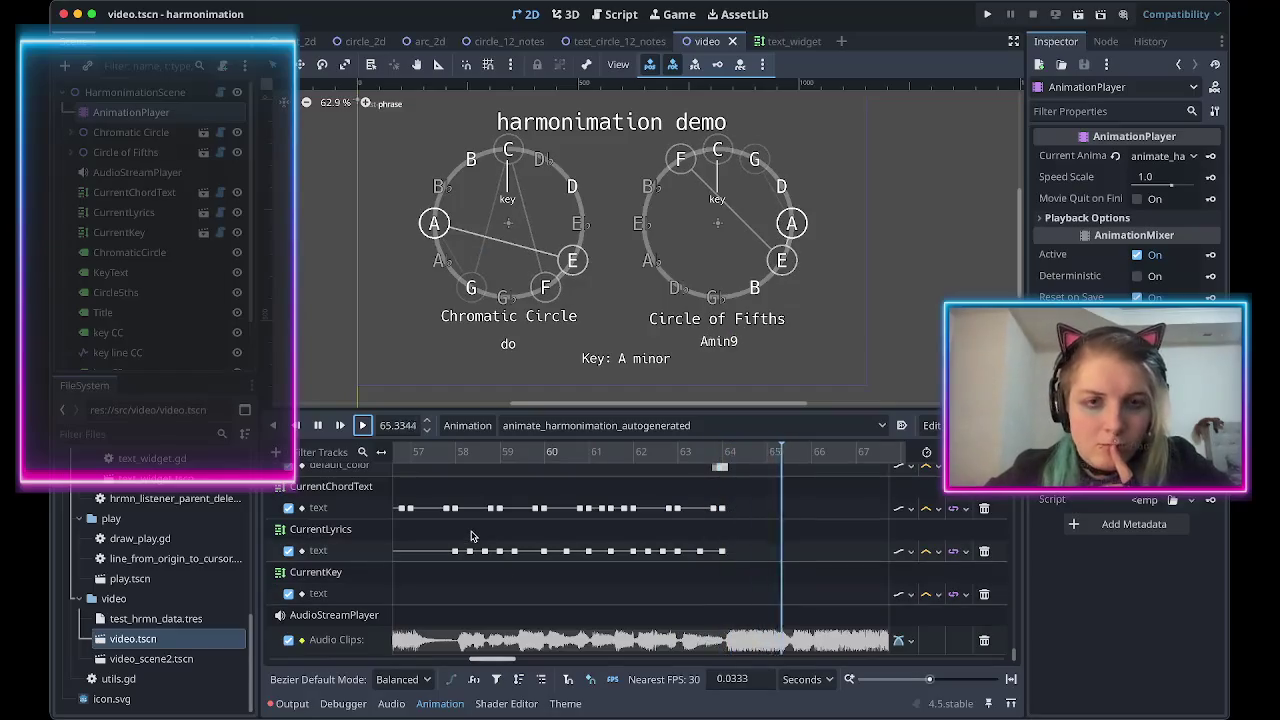
# Stop playback at 66.39 s, delete the RichTextLabel test-phrase node, and save the scene
pyautogui.click(318, 425)
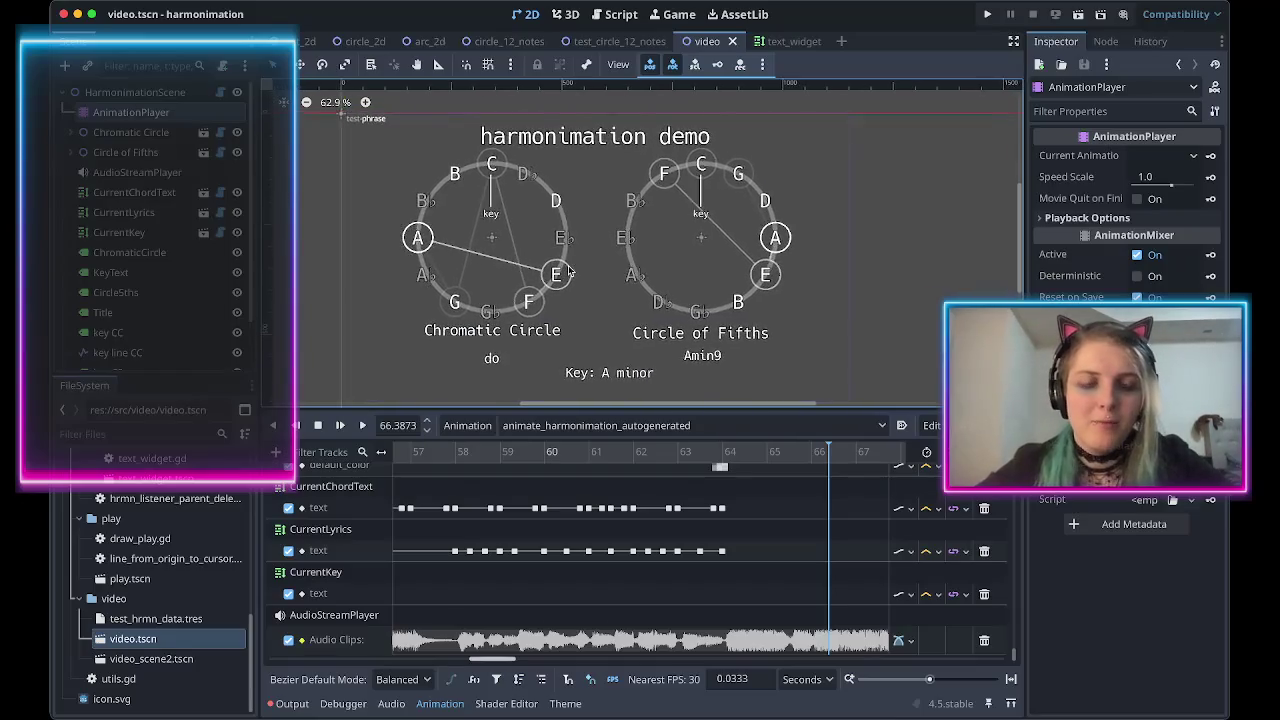
pyautogui.scroll(-2, 183, 247)
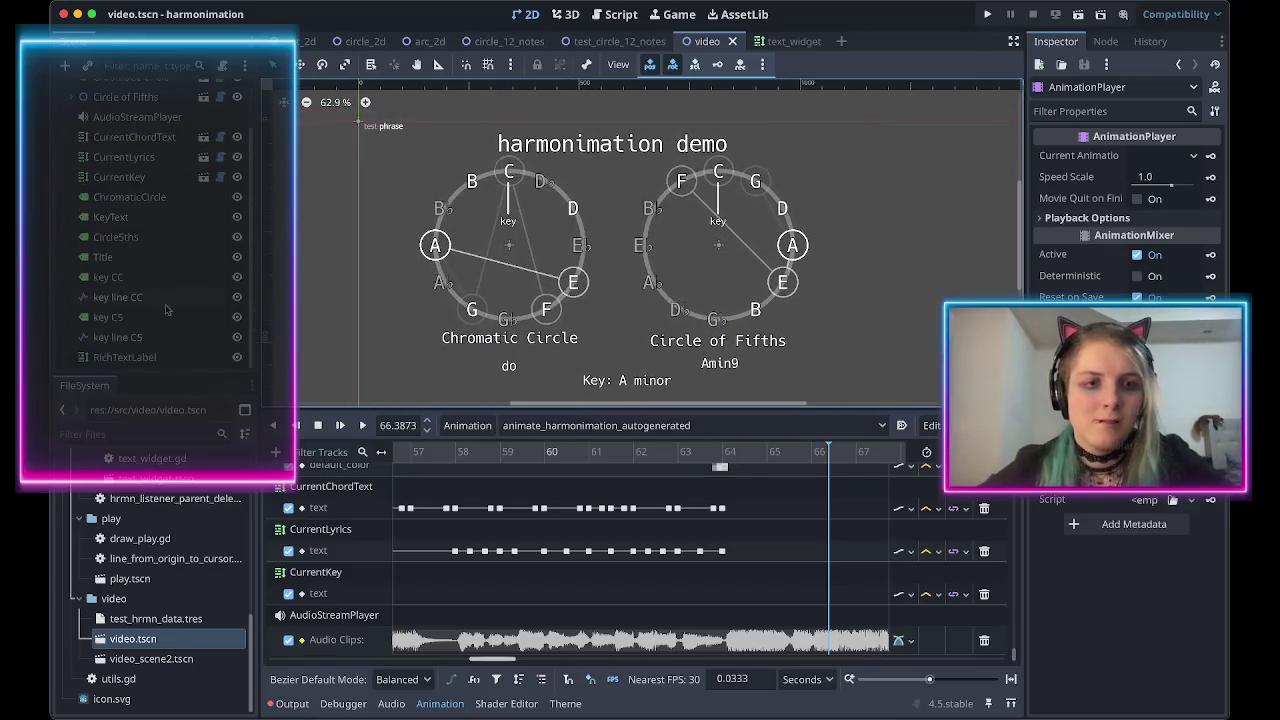
pyautogui.click(148, 358)
pyautogui.rightClick(148, 360)
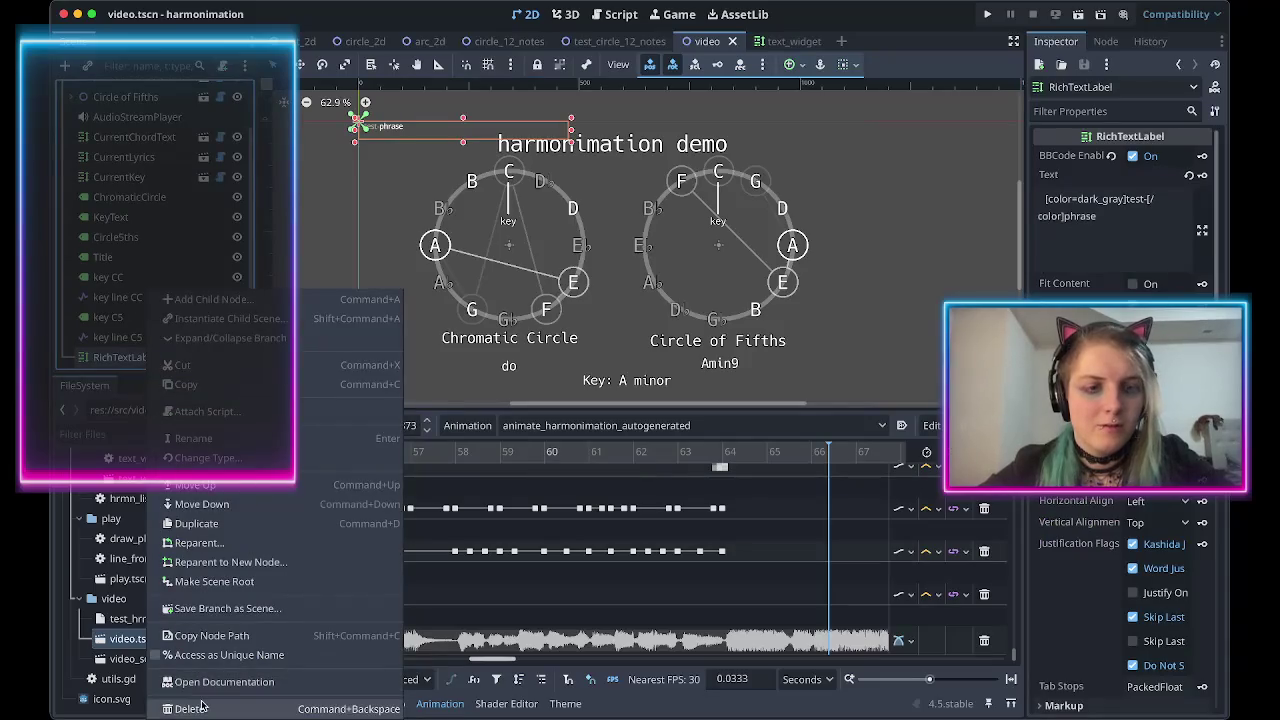
pyautogui.click(190, 708)
pyautogui.click(589, 366)
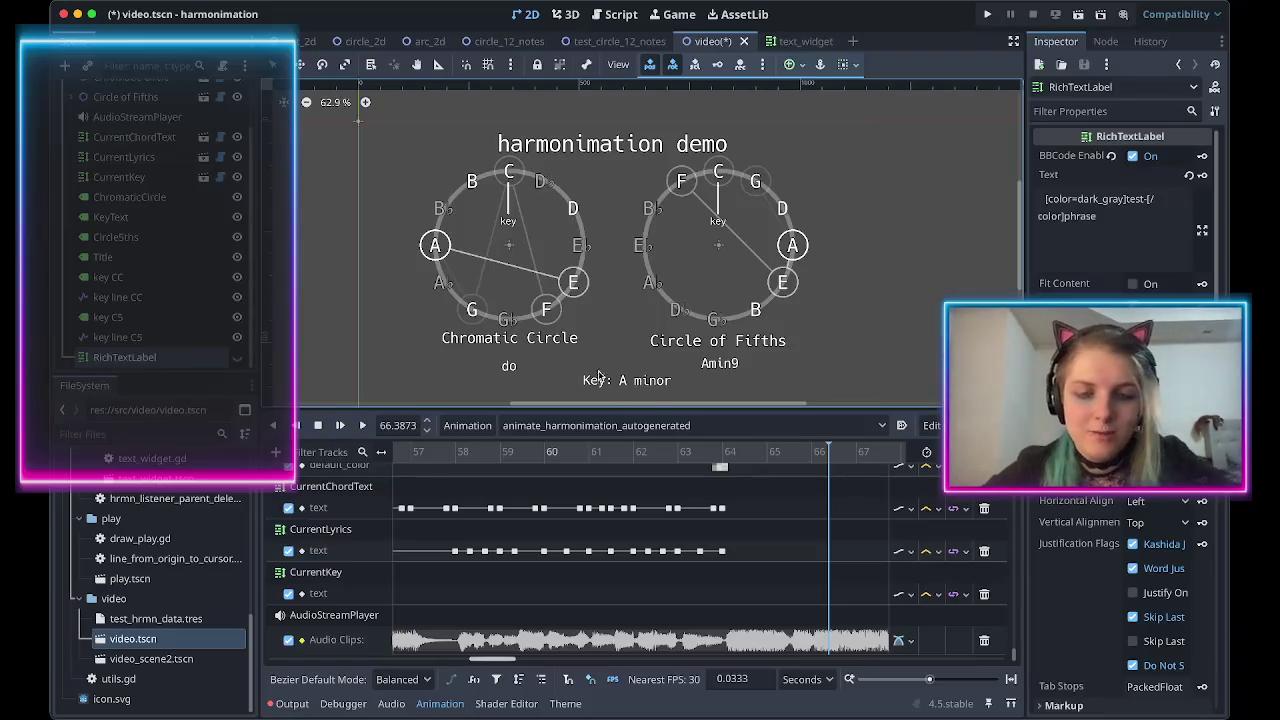
pyautogui.hotkey('ctrl', 's')
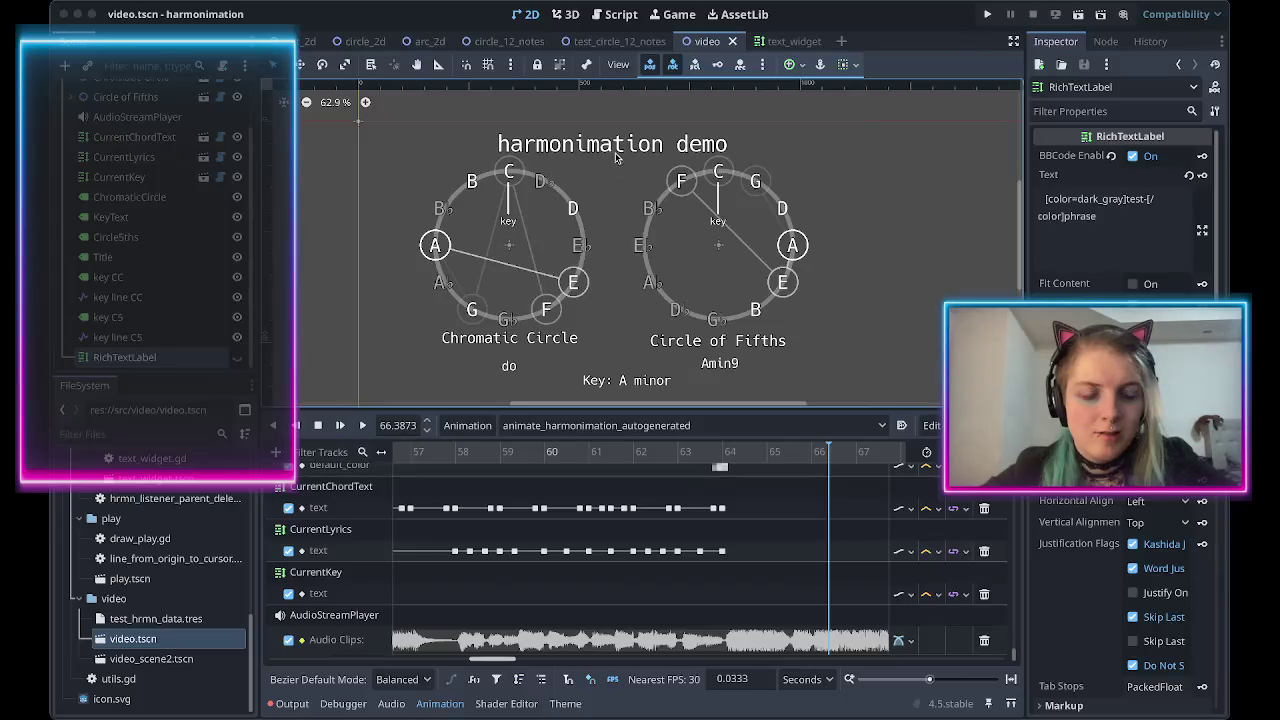
# Bring up the Firefox window with the YouTube harmonimation demo video at 0:32
pyautogui.hscroll(-10, 585, 505)
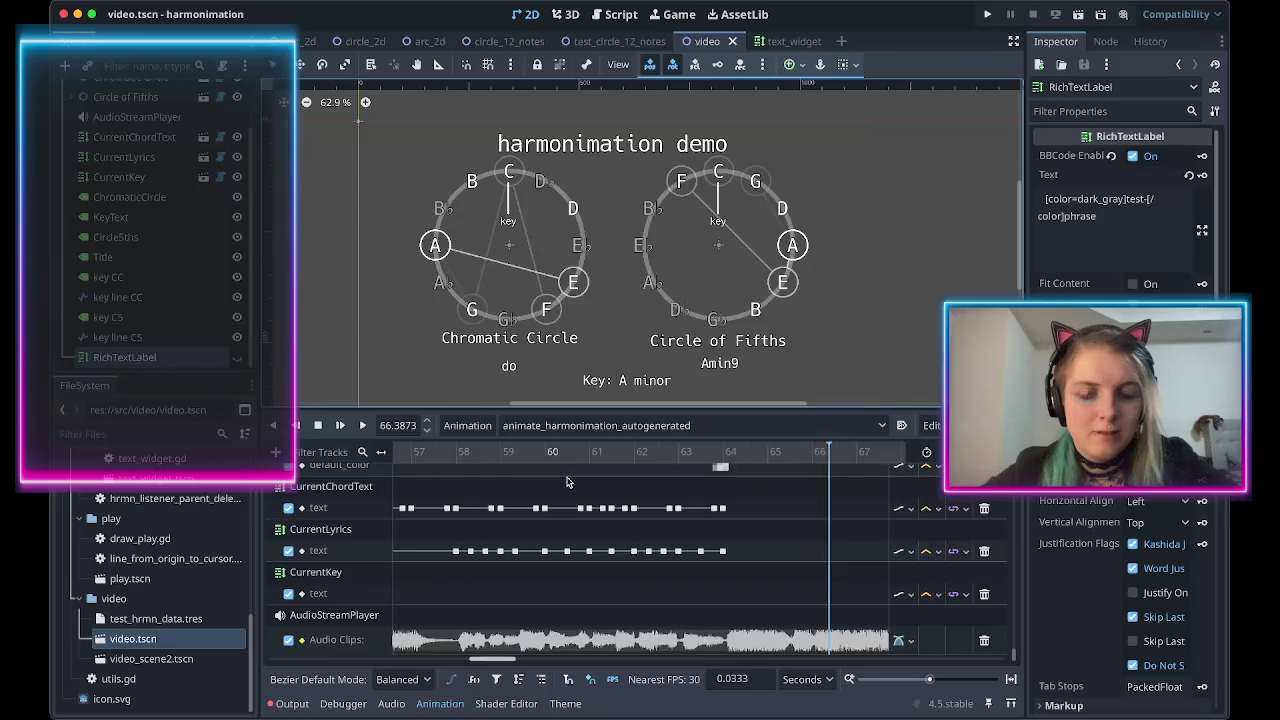
pyautogui.hscroll(-2, 593, 512)
pyautogui.scroll(2, 593, 512)
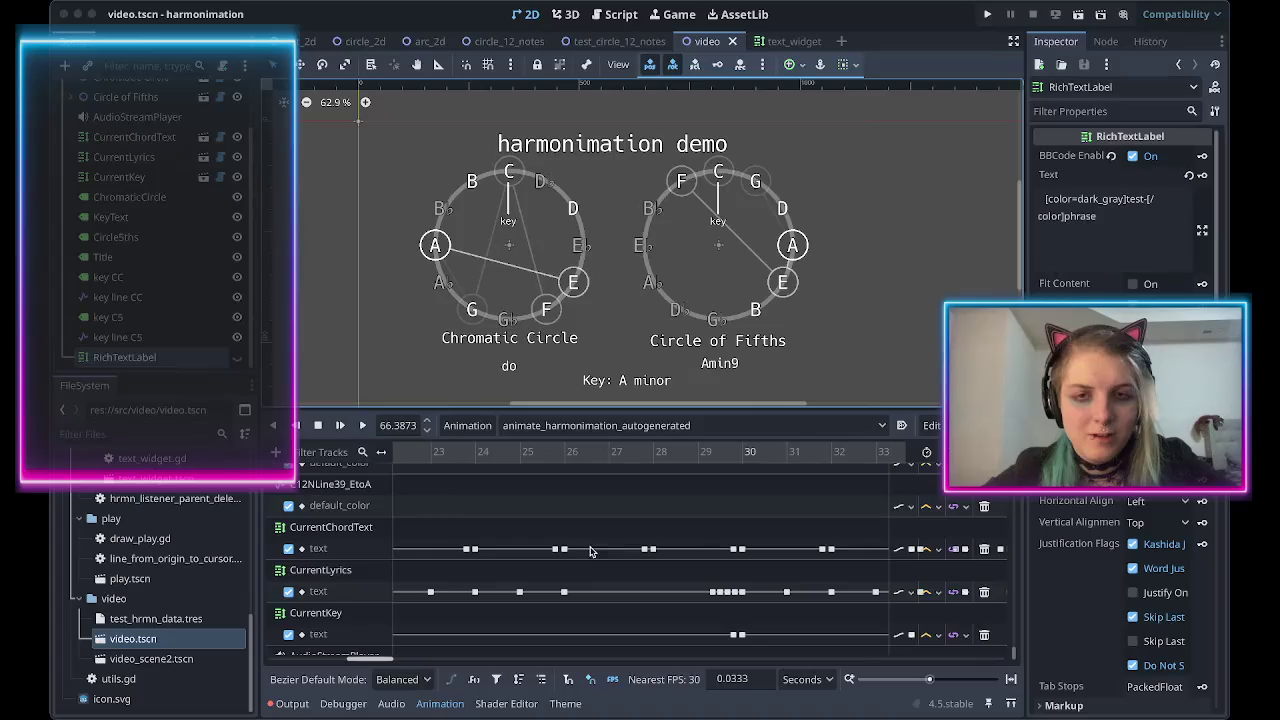
pyautogui.hscroll(-8, 525, 545)
pyautogui.scroll(10, 525, 545)
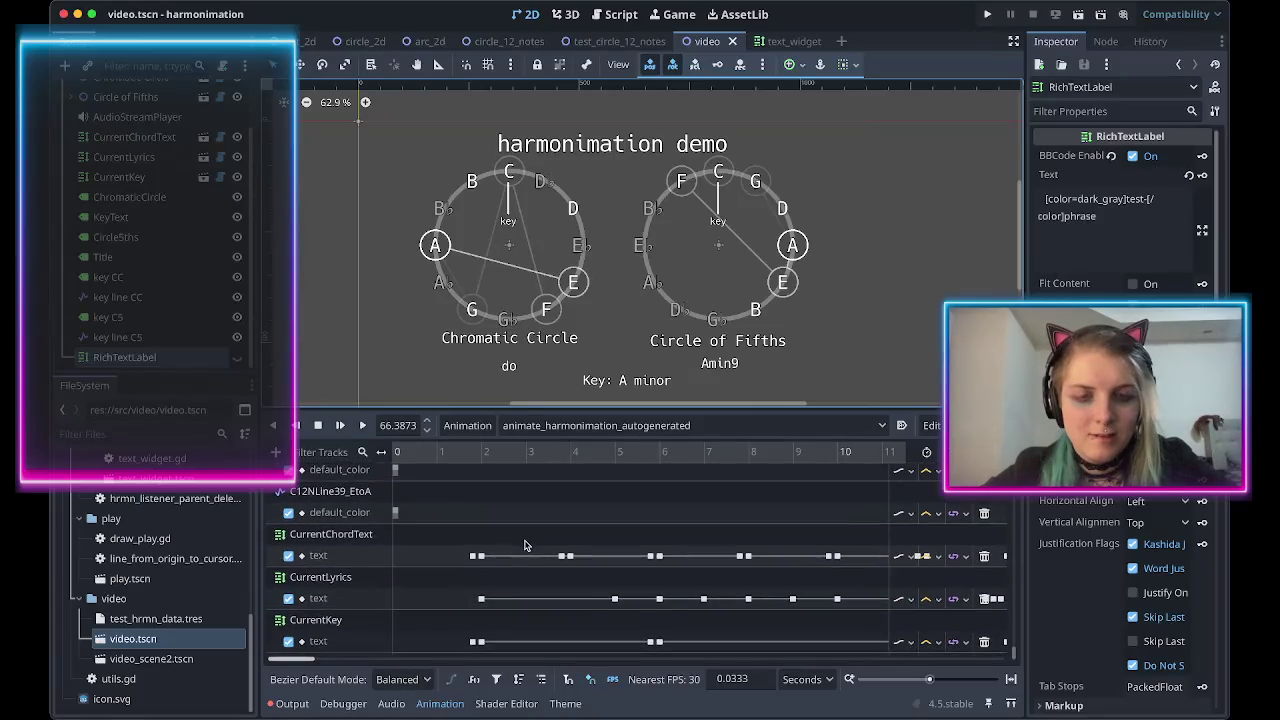
pyautogui.scroll(10, 525, 545)
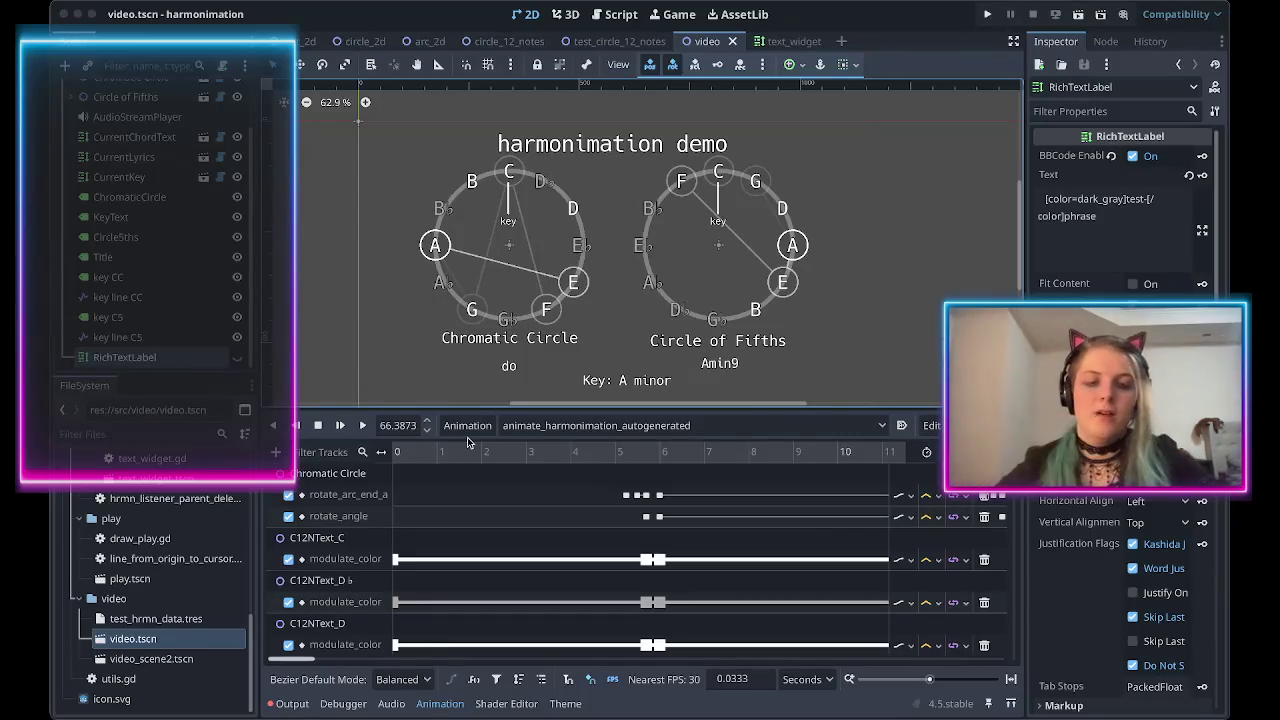
pyautogui.hotkey('alt', 'Tab')
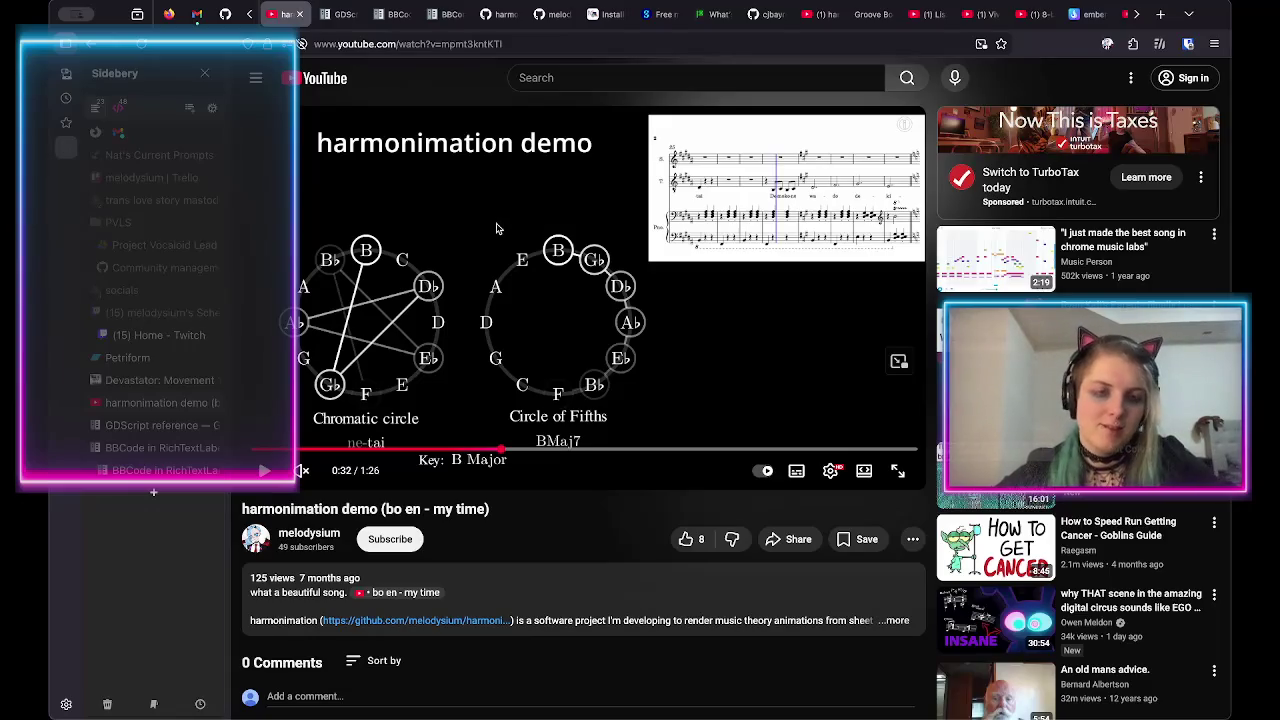
# Return to the Godot editor's video.tscn, resting at 66.39 s on 'do' over Amin9
pyautogui.hotkey('alt', 'Tab')
pyautogui.hotkey('alt', 'Tab')
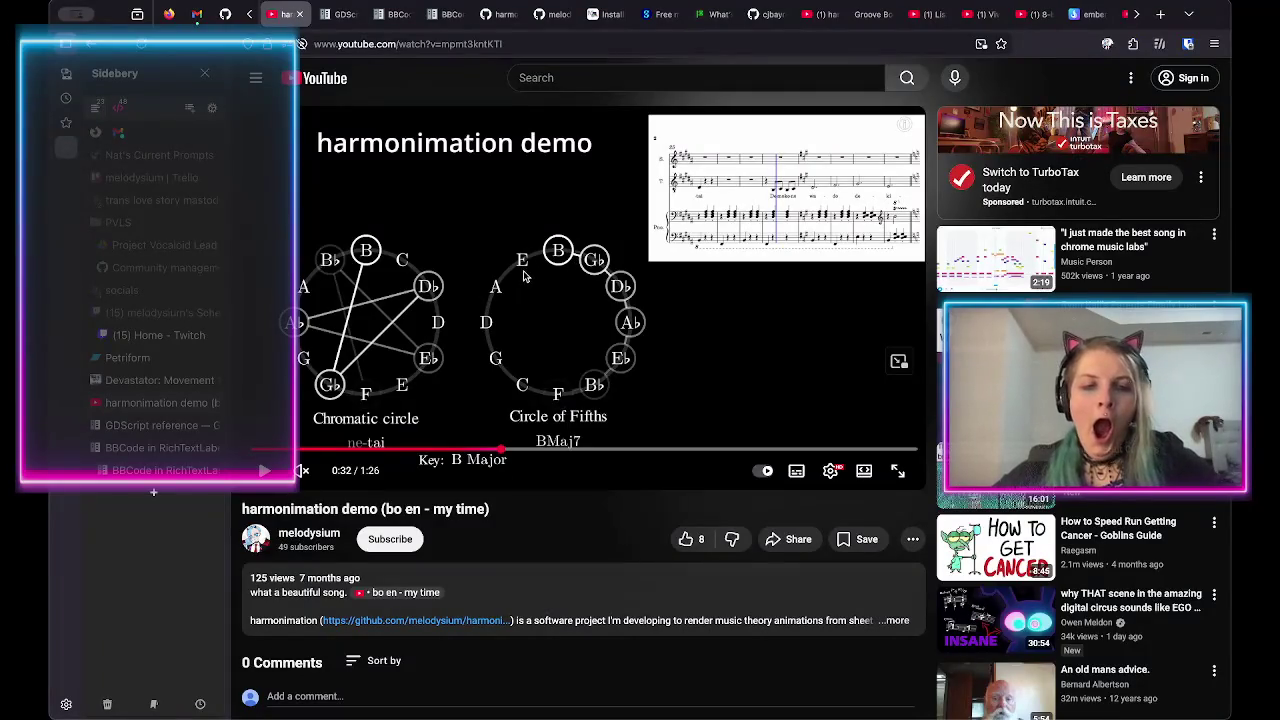
pyautogui.hotkey('alt', 'Tab')
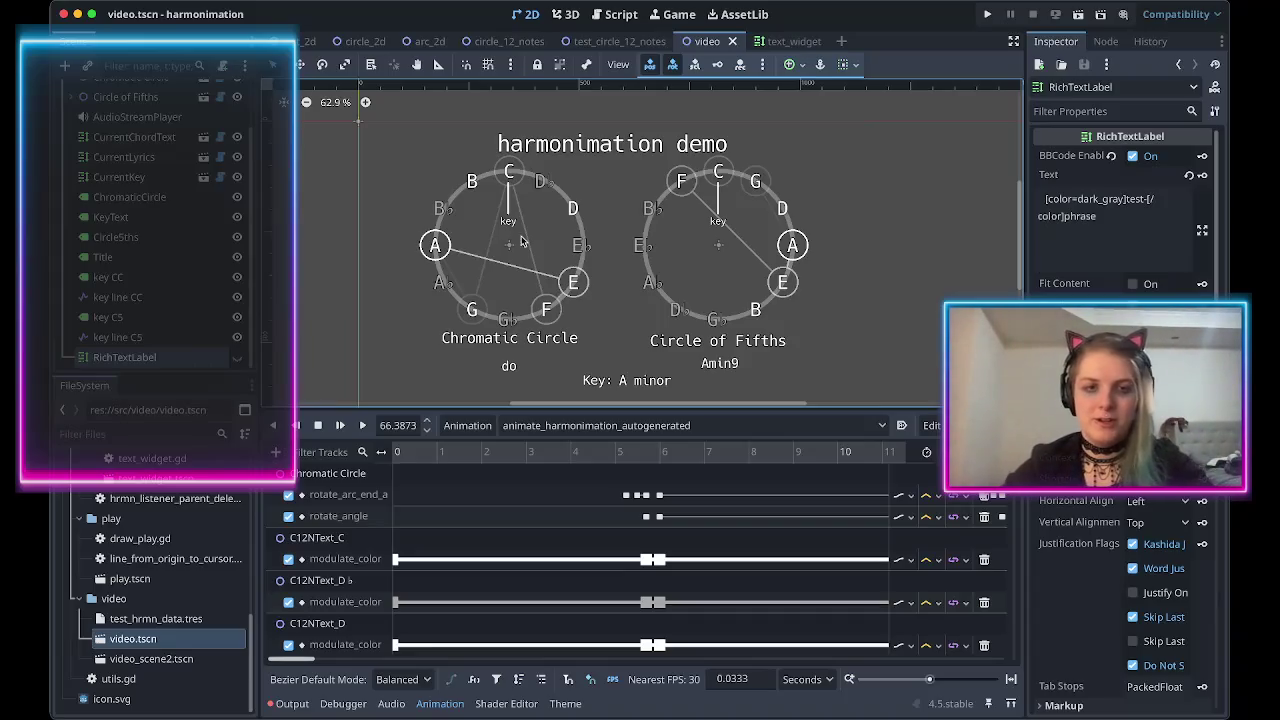
# Show text_widget.gd in the Script workspace, scrolled to animate_keys at lines 129–149
pyautogui.click(617, 18)
pyautogui.scroll(-15, 546, 262)
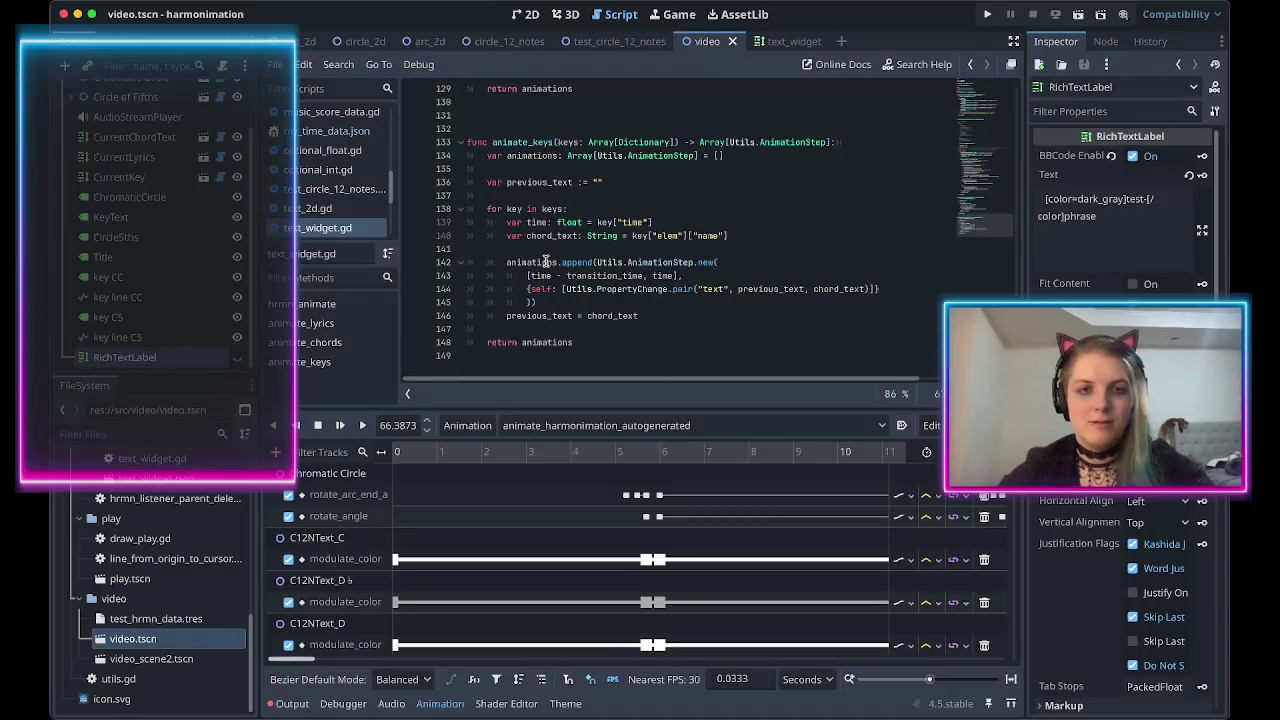
pyautogui.scroll(15, 546, 262)
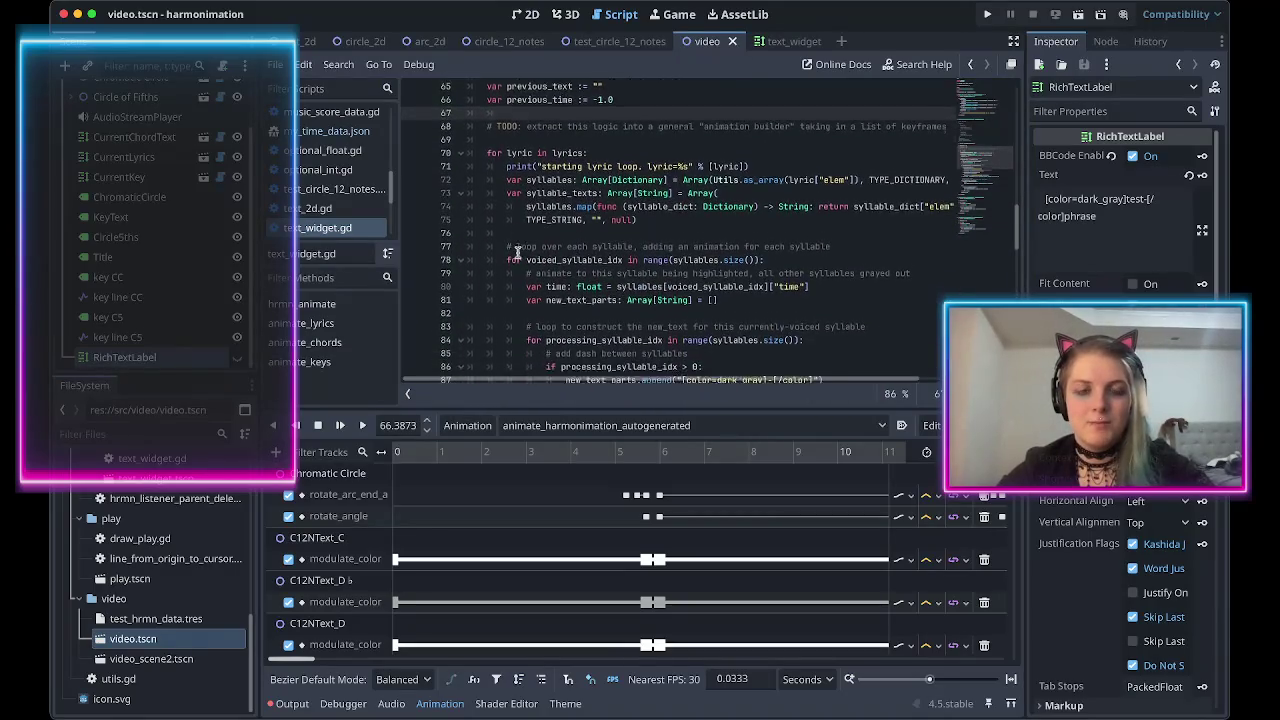
pyautogui.scroll(-3, 517, 252)
pyautogui.scroll(-5, 492, 281)
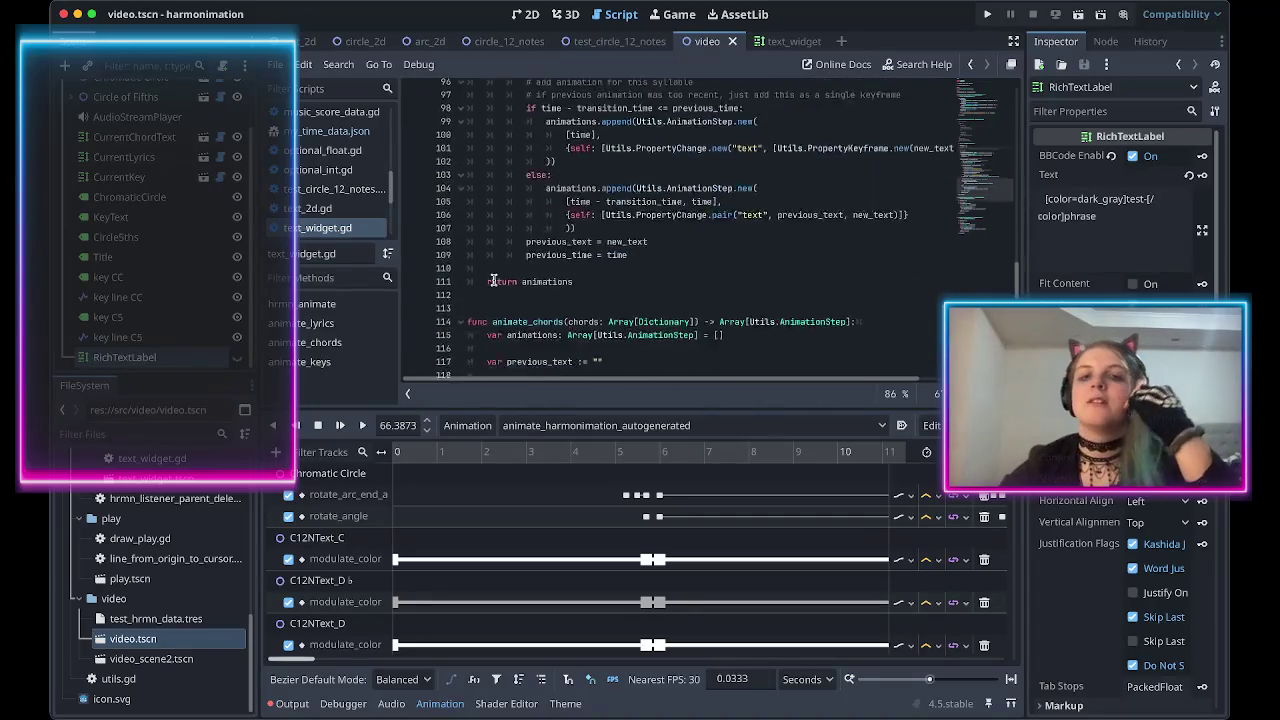
pyautogui.scroll(-8, 492, 281)
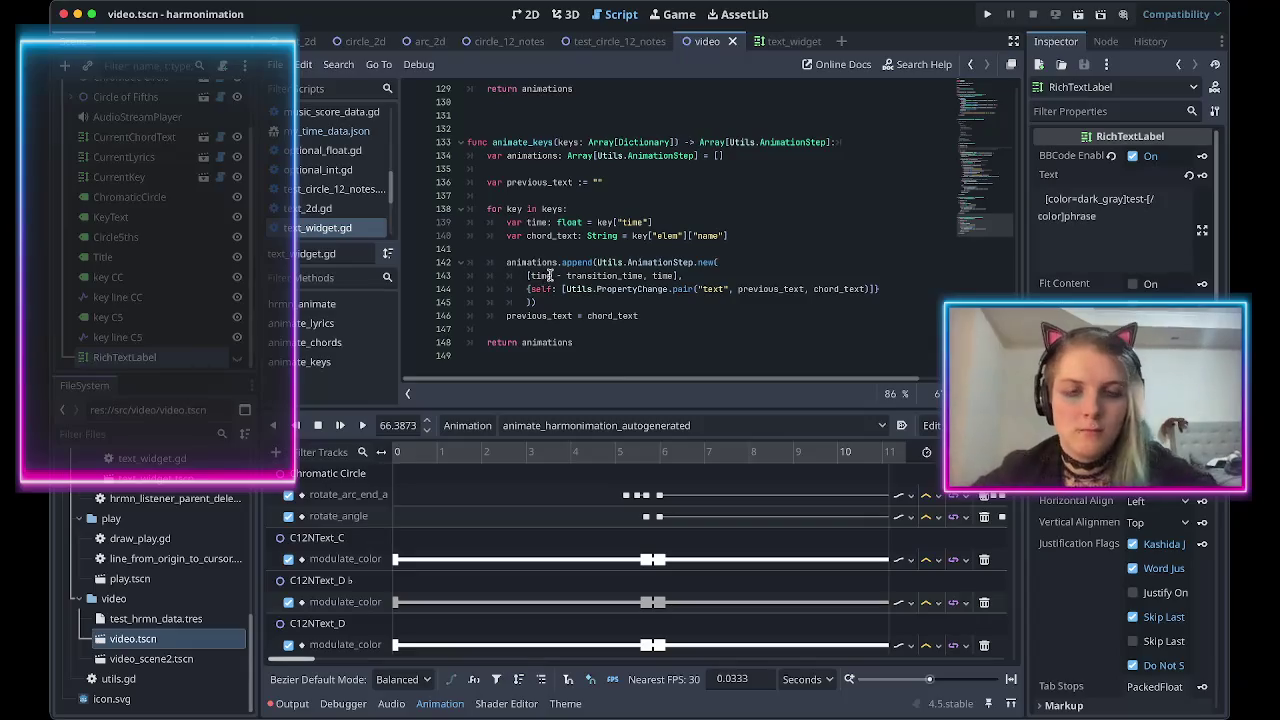
pyautogui.moveTo(549, 276)
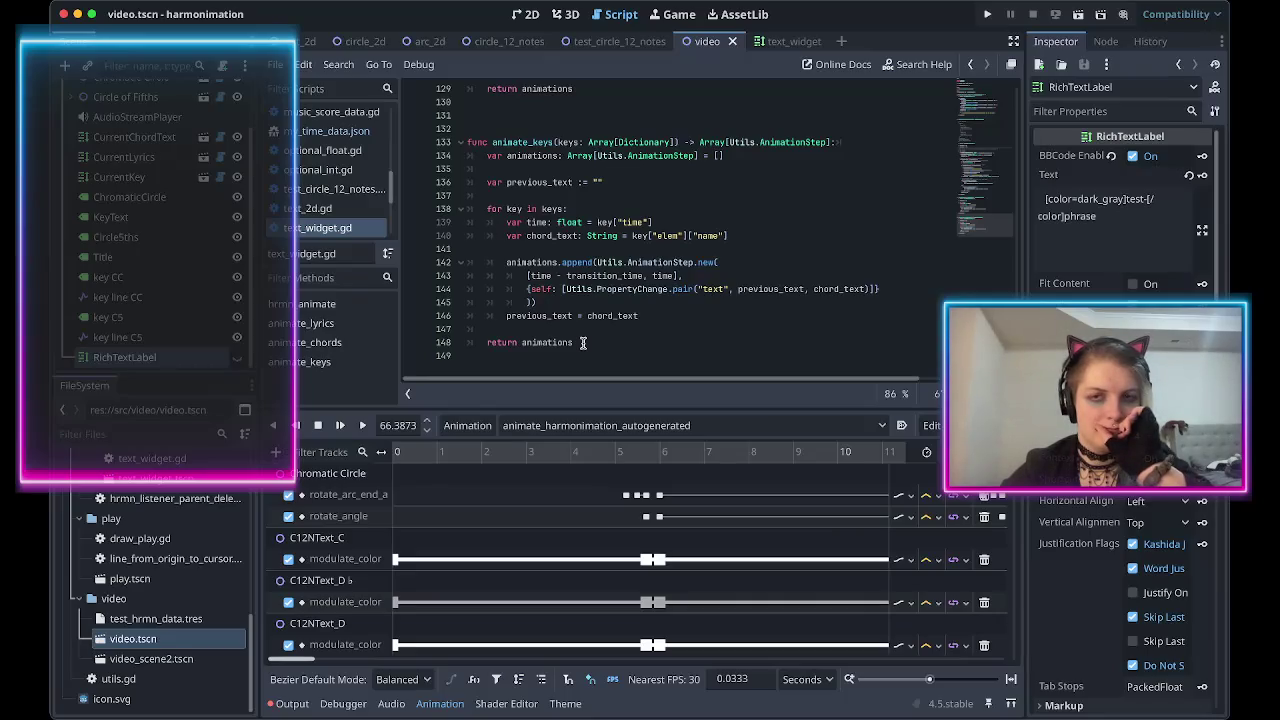
pyautogui.moveTo(596, 262); pyautogui.dragTo(601, 300)
pyautogui.click(601, 300)
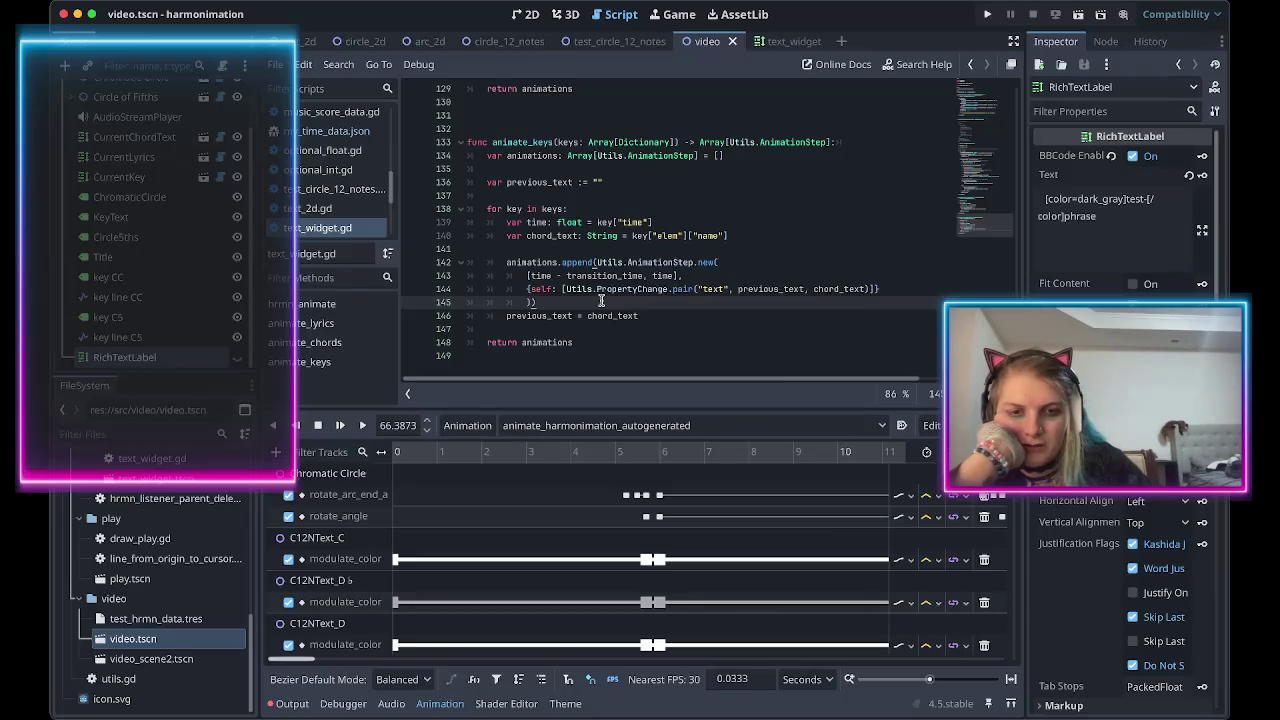
pyautogui.click(528, 289)
pyautogui.moveTo(528, 289); pyautogui.dragTo(886, 289)
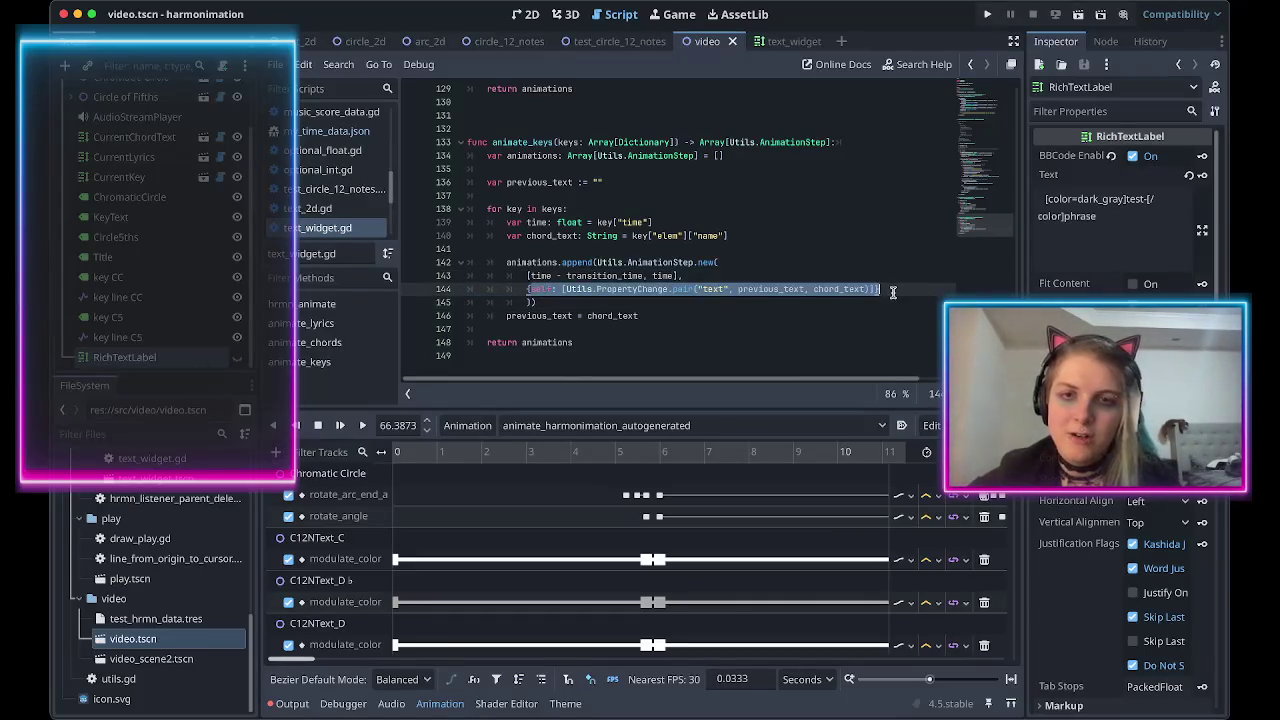
pyautogui.click(893, 292)
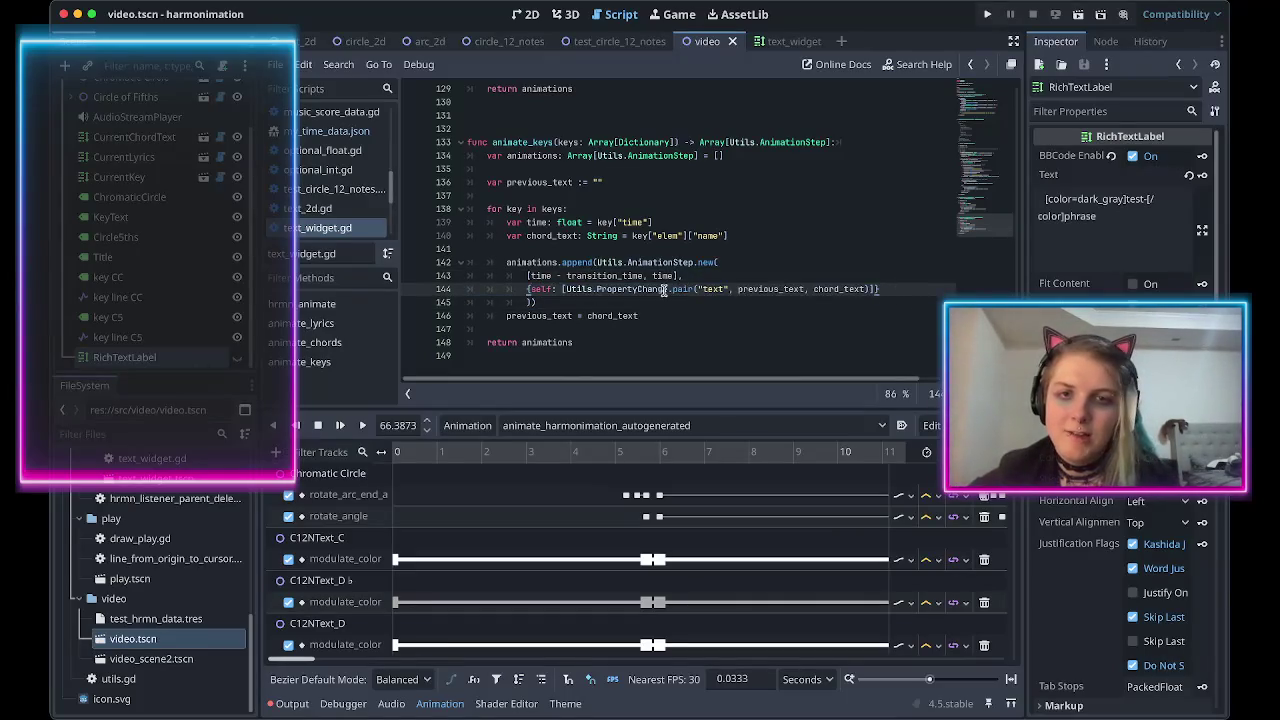
pyautogui.doubleClick(508, 262)
pyautogui.click(545, 300)
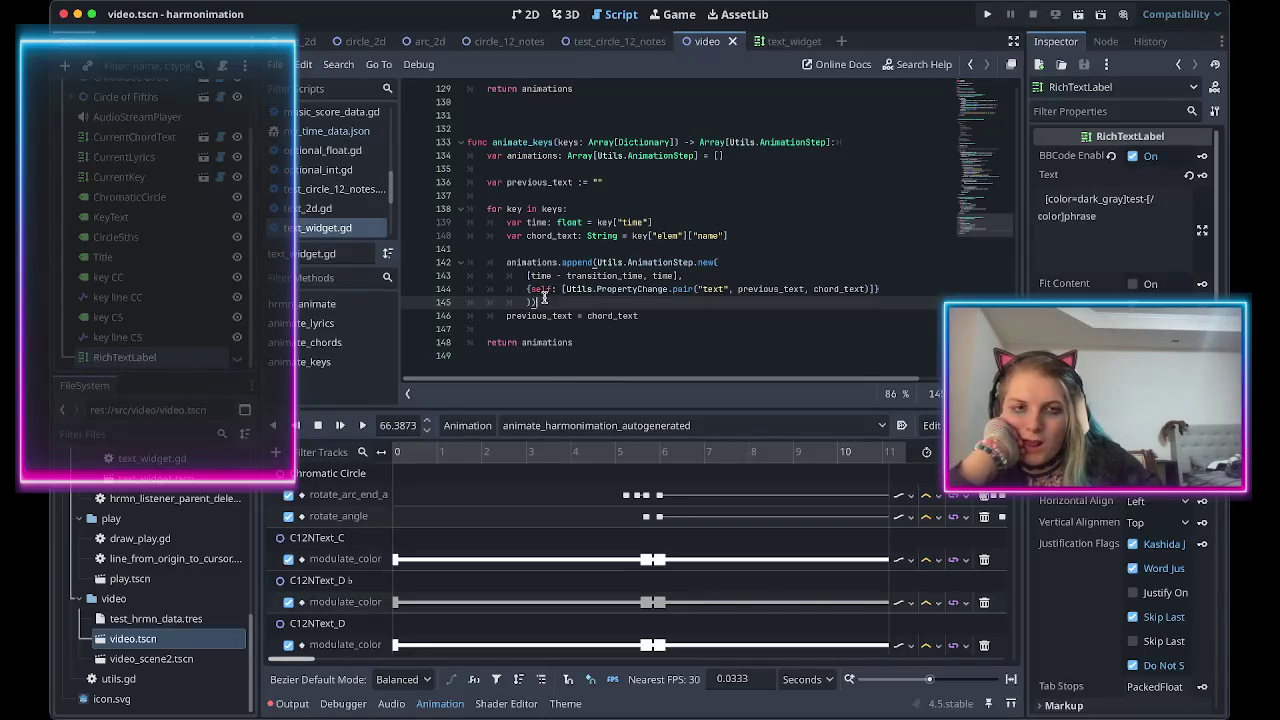
pyautogui.click(539, 290)
pyautogui.doubleClick(539, 290)
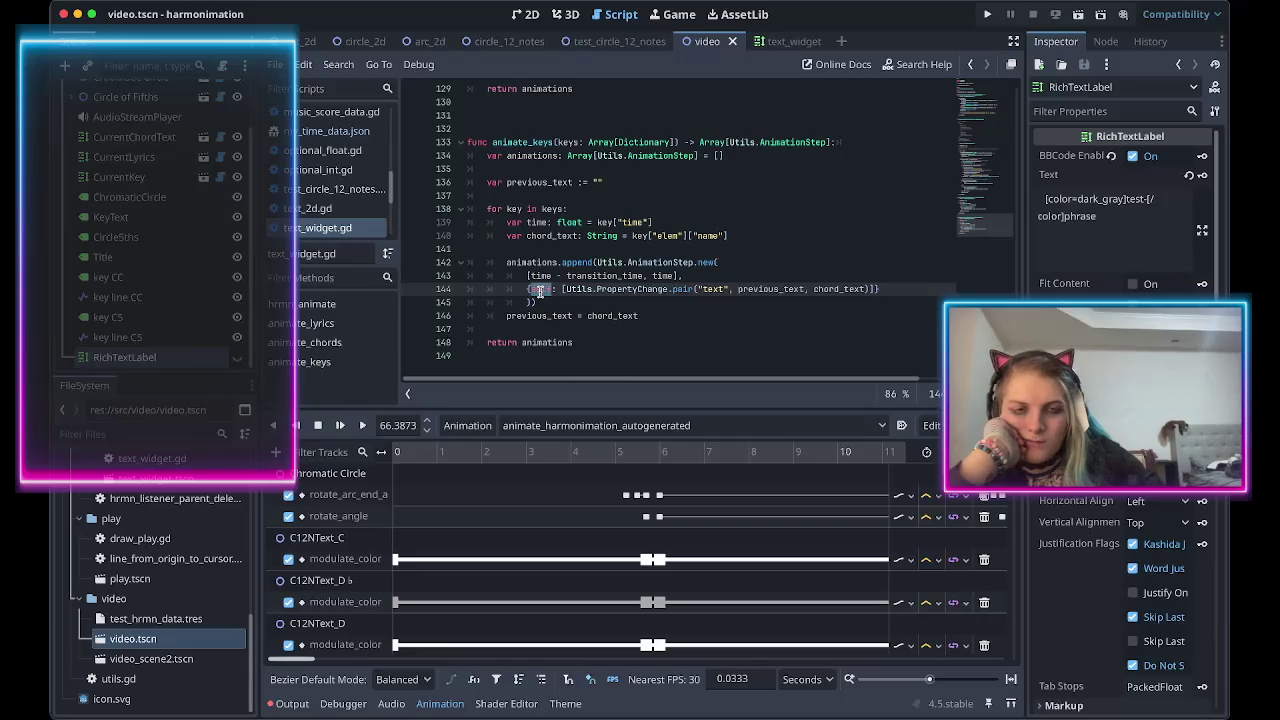
pyautogui.click(556, 290)
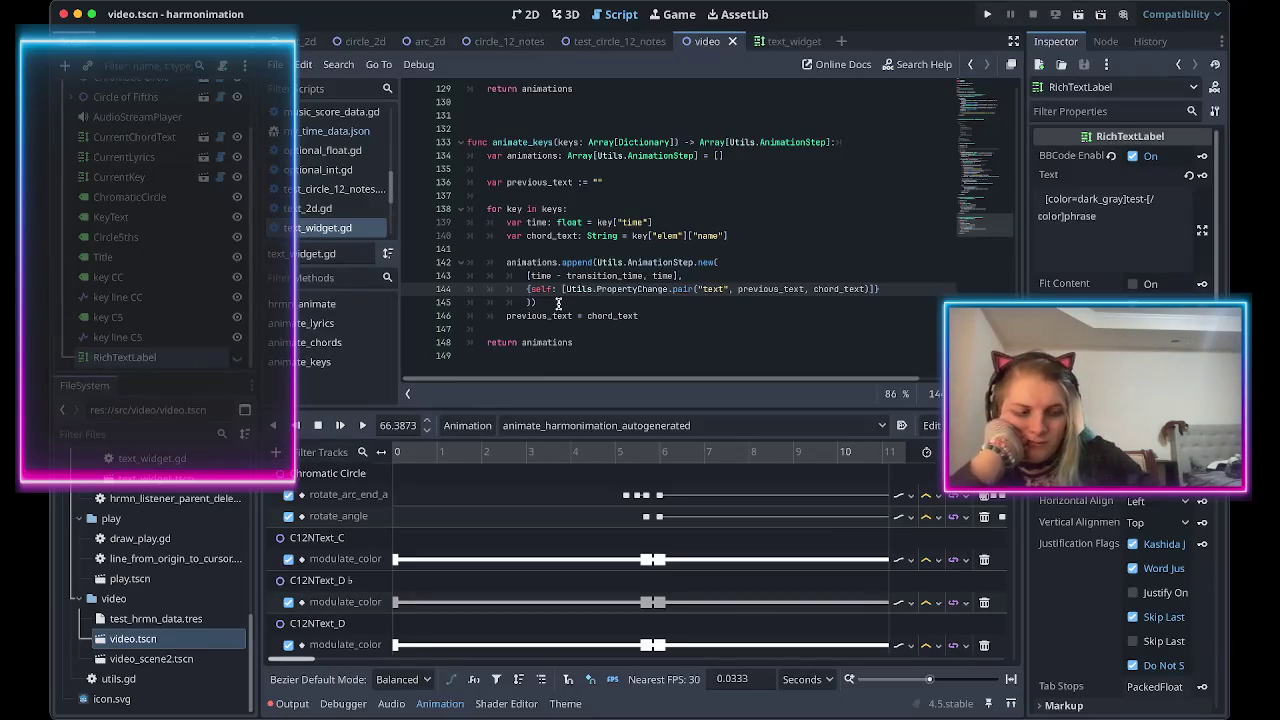
pyautogui.click(724, 302)
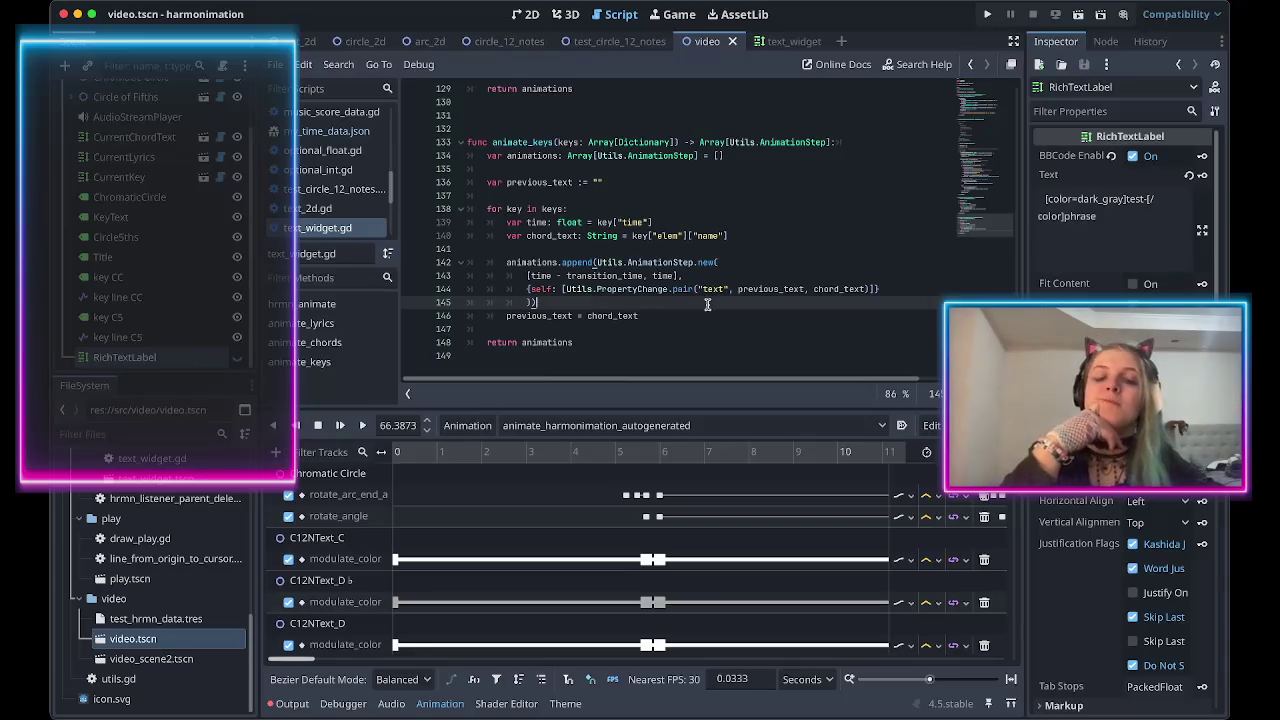
pyautogui.hotkey('alt', 'Tab')
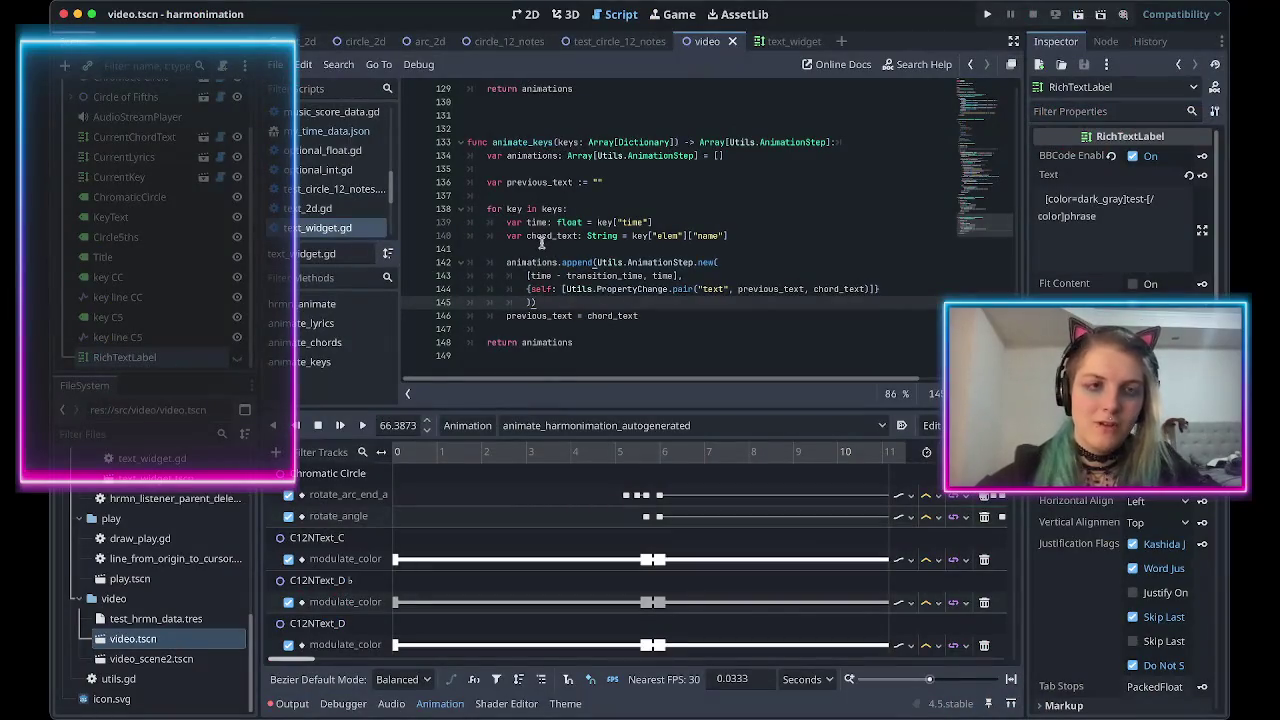
pyautogui.click(522, 14)
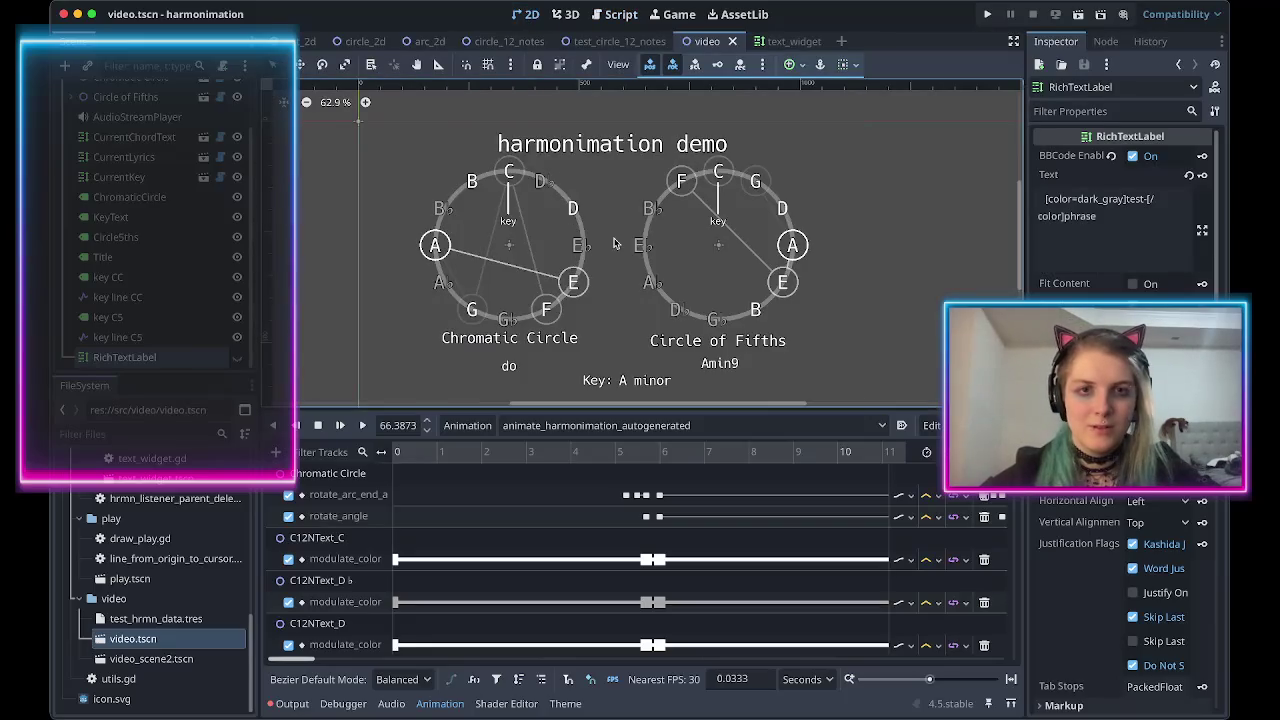
pyautogui.scroll(-2, 614, 243)
pyautogui.hscroll(2, 614, 243)
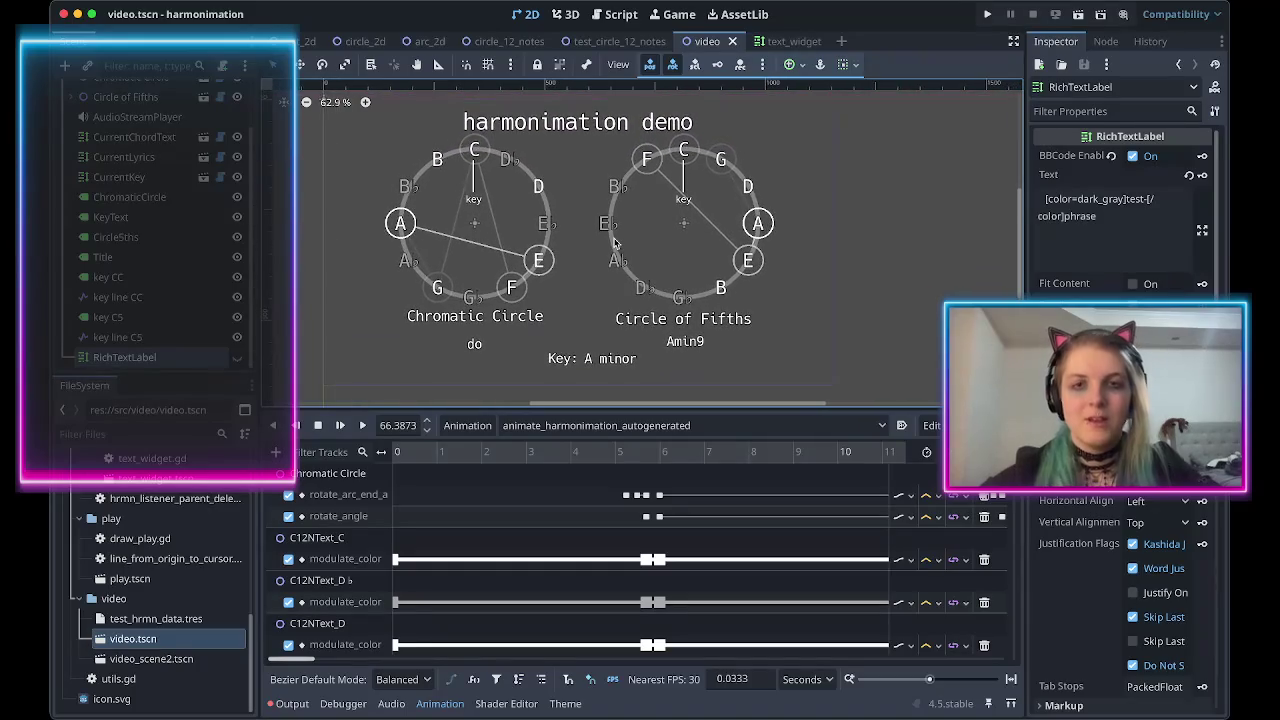
pyautogui.scroll(1, 603, 255)
pyautogui.hscroll(-1, 603, 255)
pyautogui.scroll(3, 603, 255)
pyautogui.scroll(2, 562, 234)
pyautogui.scroll(-3, 562, 234)
pyautogui.hscroll(-3, 562, 234)
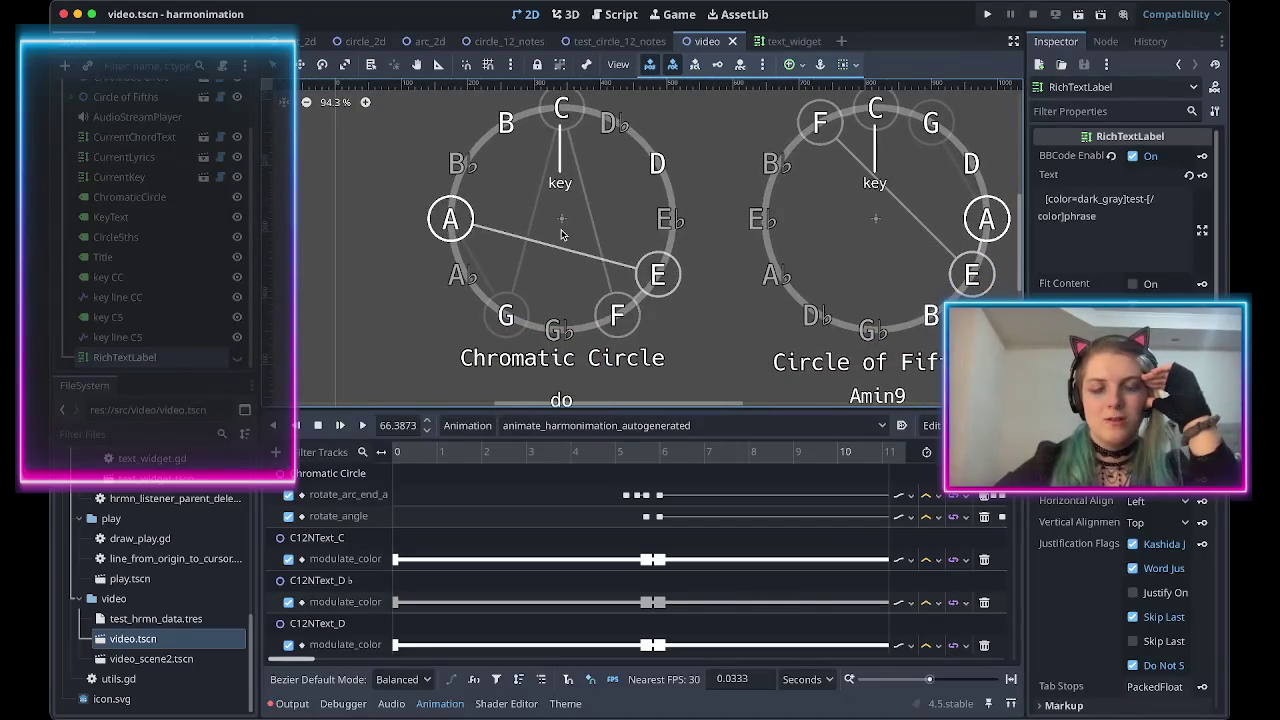
pyautogui.scroll(-2, 561, 234)
pyautogui.scroll(1, 561, 236)
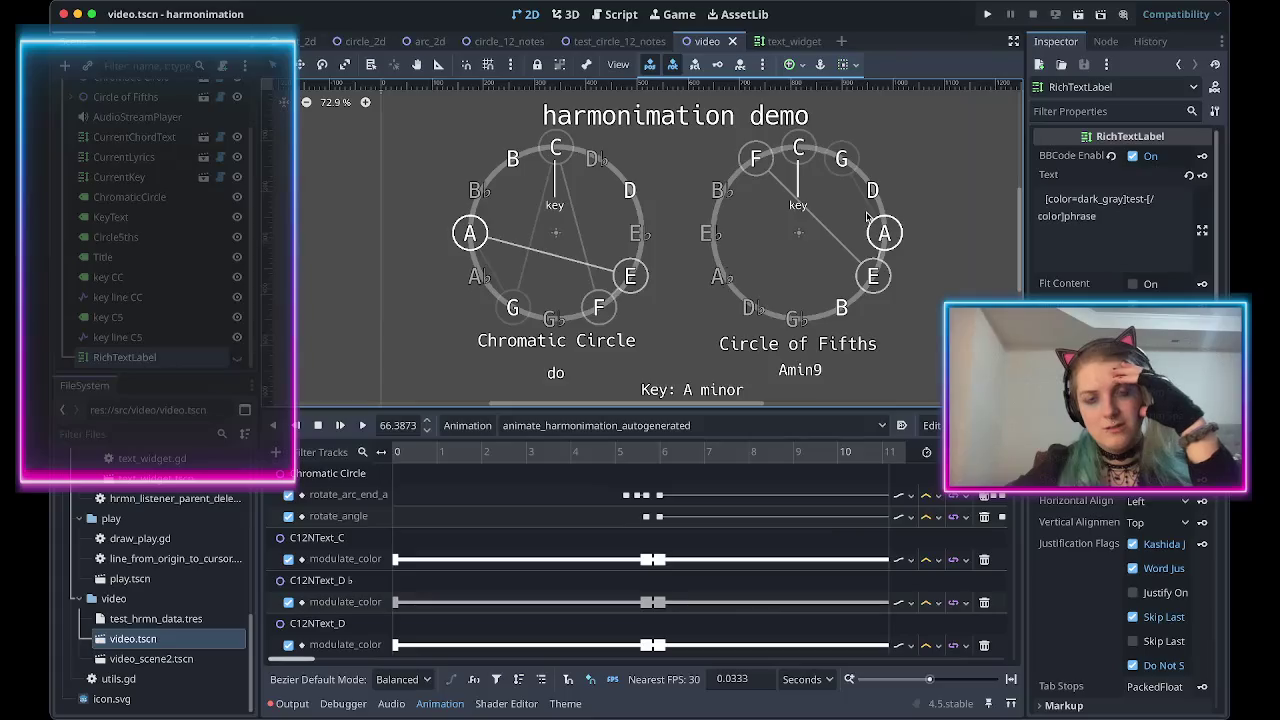
pyautogui.hscroll(2, 818, 236)
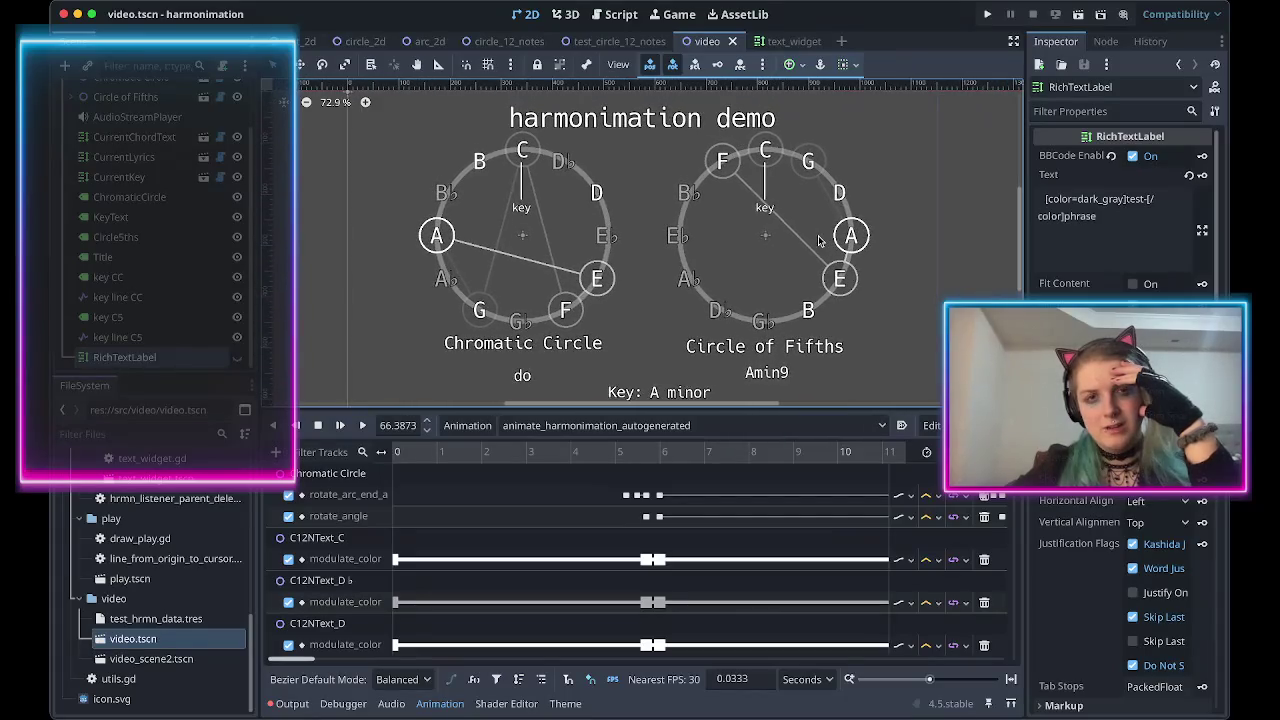
pyautogui.hscroll(1, 818, 240)
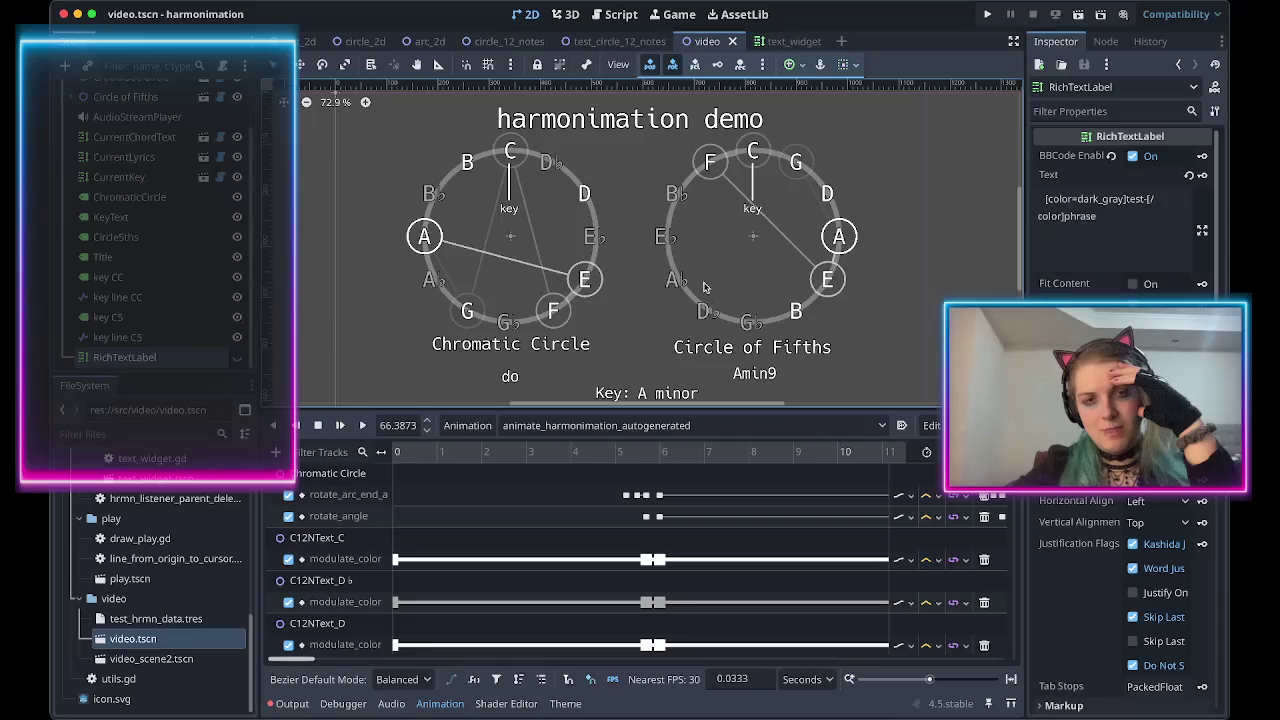
pyautogui.scroll(2, 176, 186)
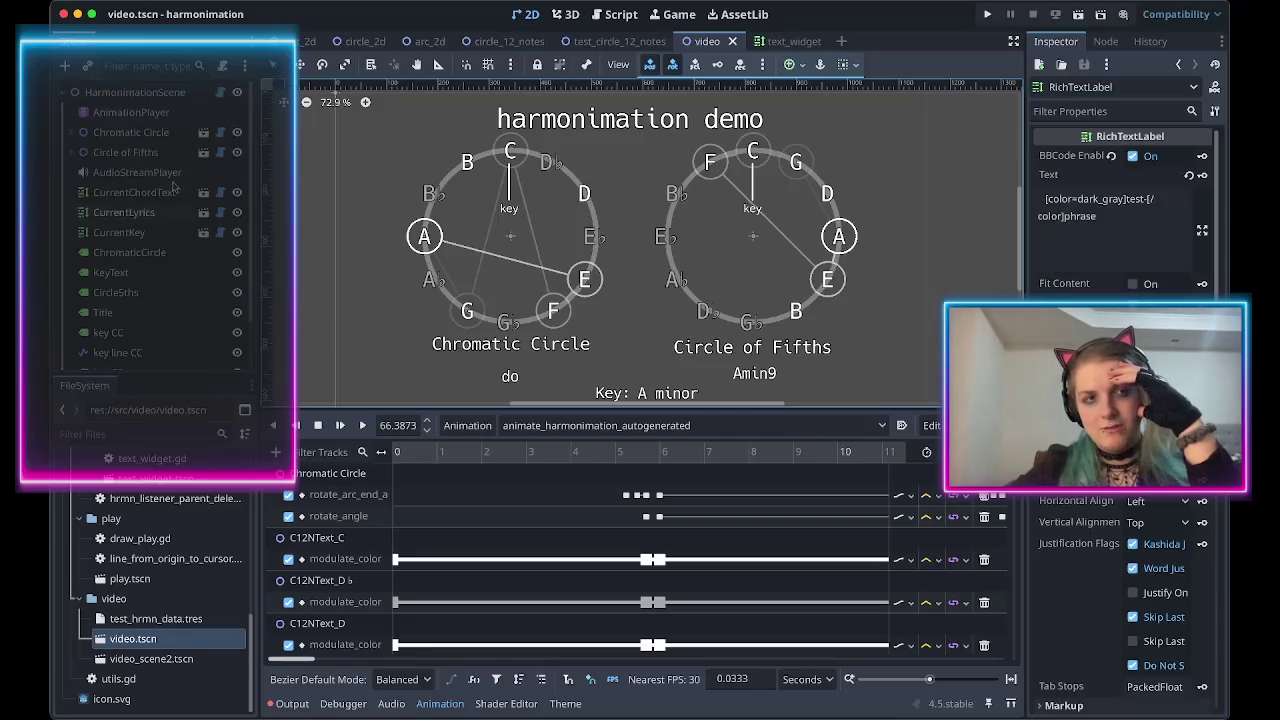
pyautogui.click(135, 92)
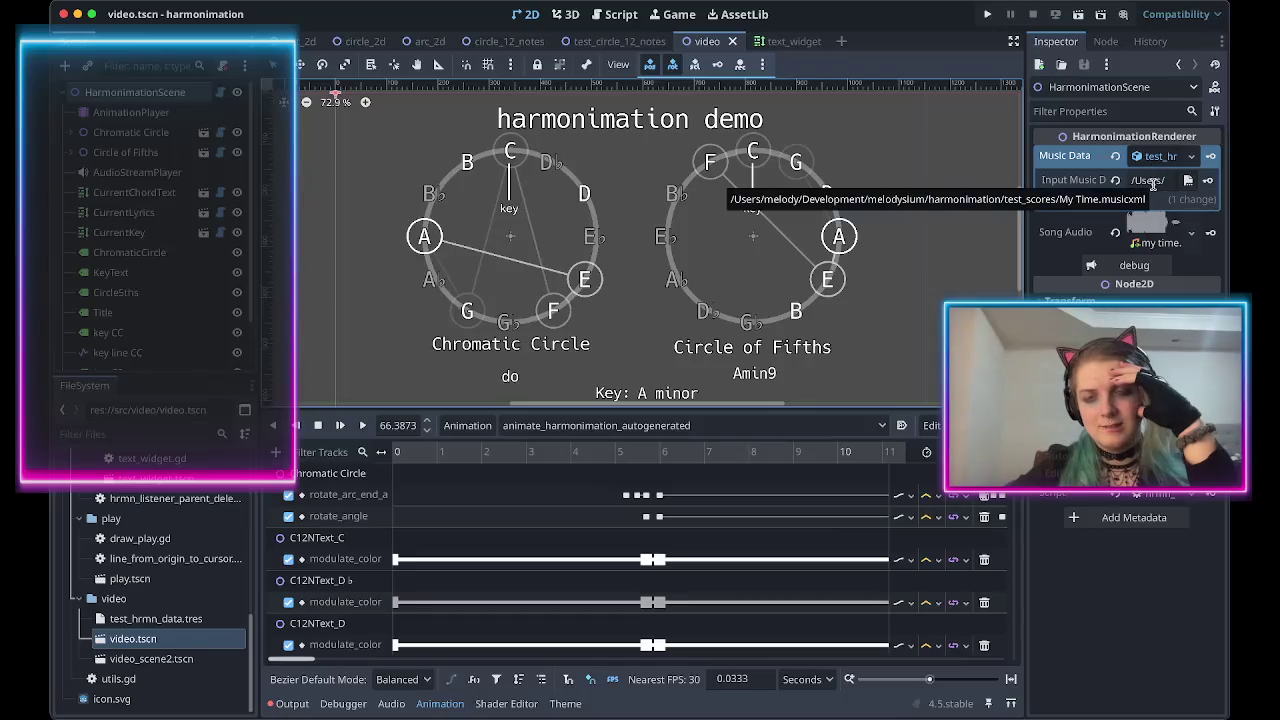
# Collapse Music Data, then expand and collapse the 'my time' Song Audio resource in the Inspector
pyautogui.click(1155, 157)
pyautogui.click(1152, 186)
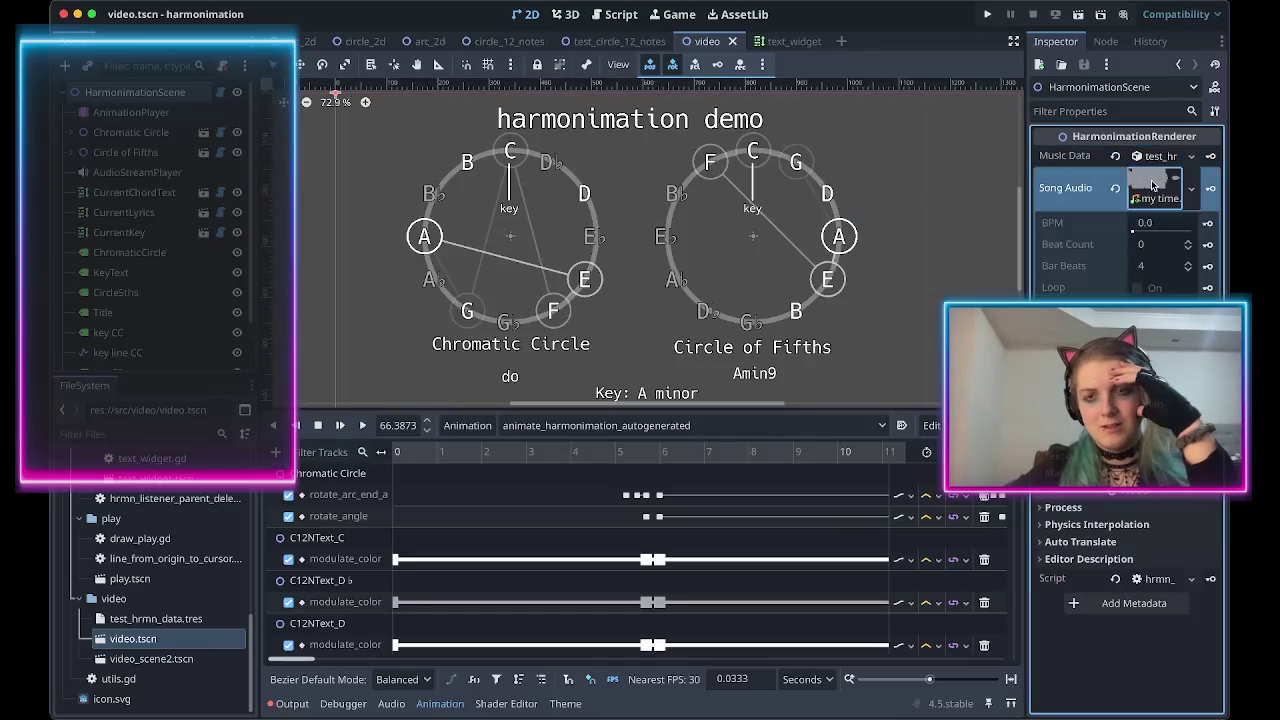
pyautogui.click(1152, 186)
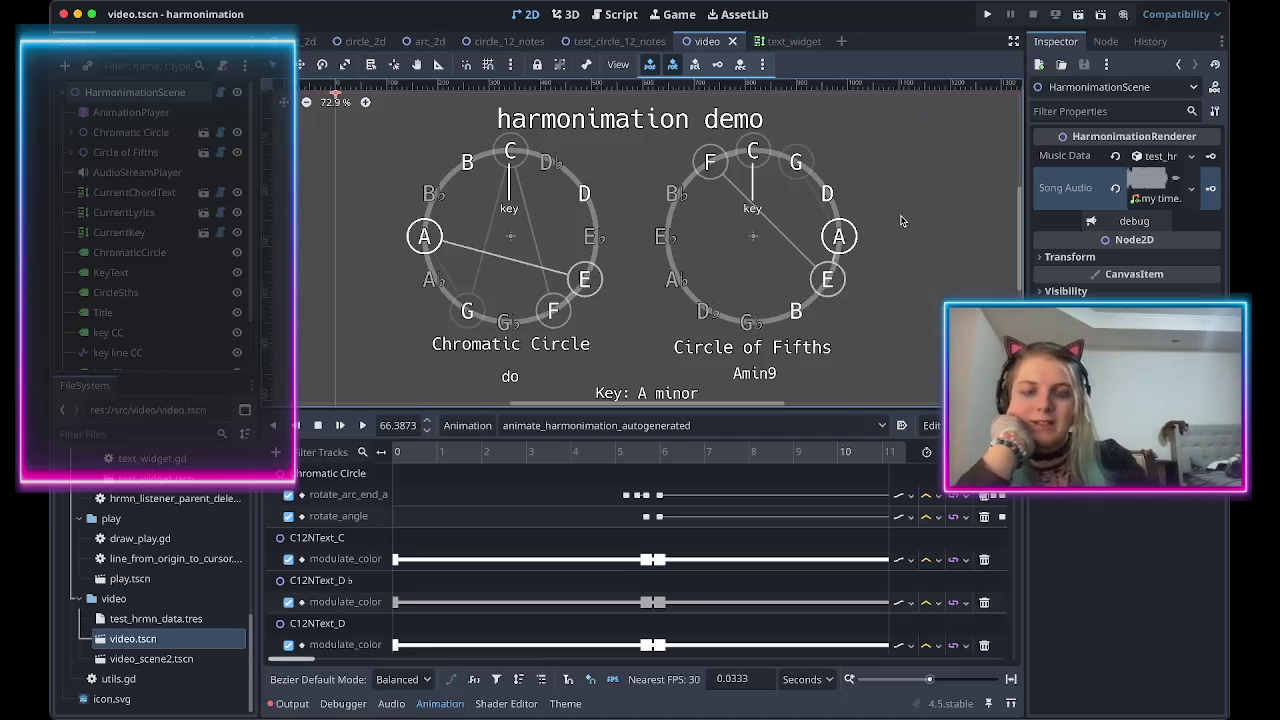
pyautogui.hscroll(2, 622, 233)
pyautogui.scroll(-1, 622, 233)
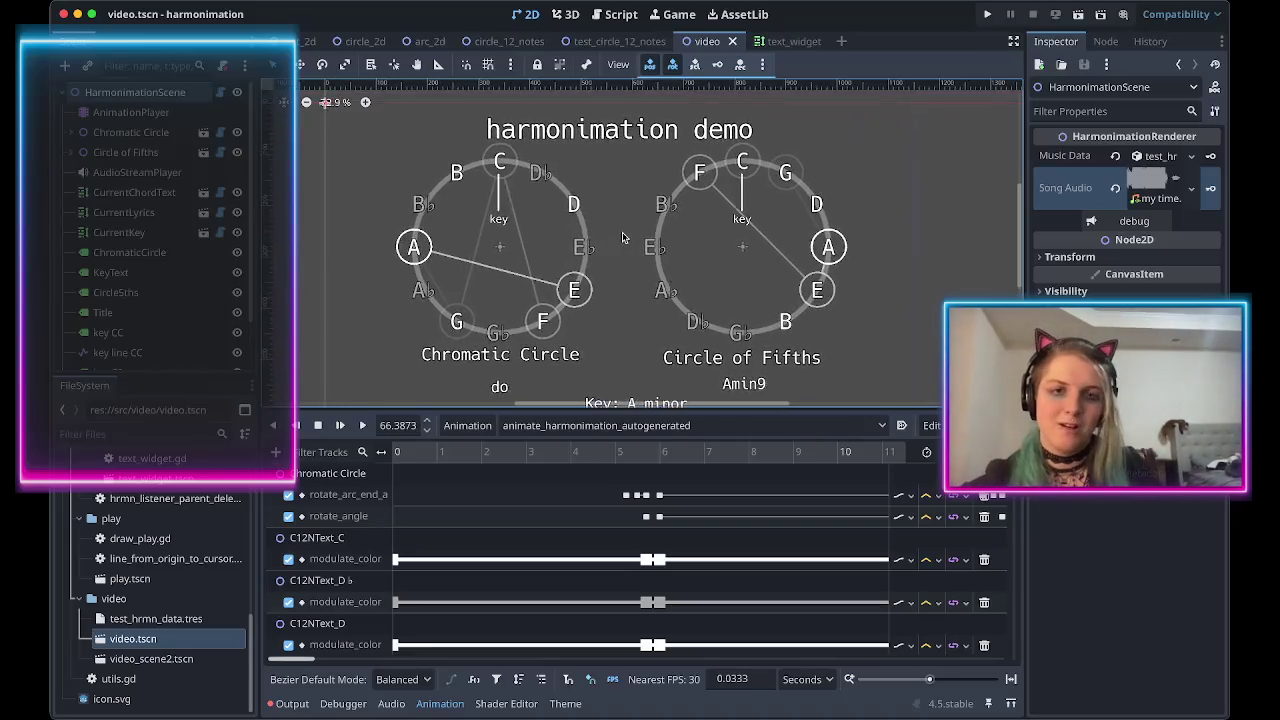
pyautogui.hscroll(-1, 622, 237)
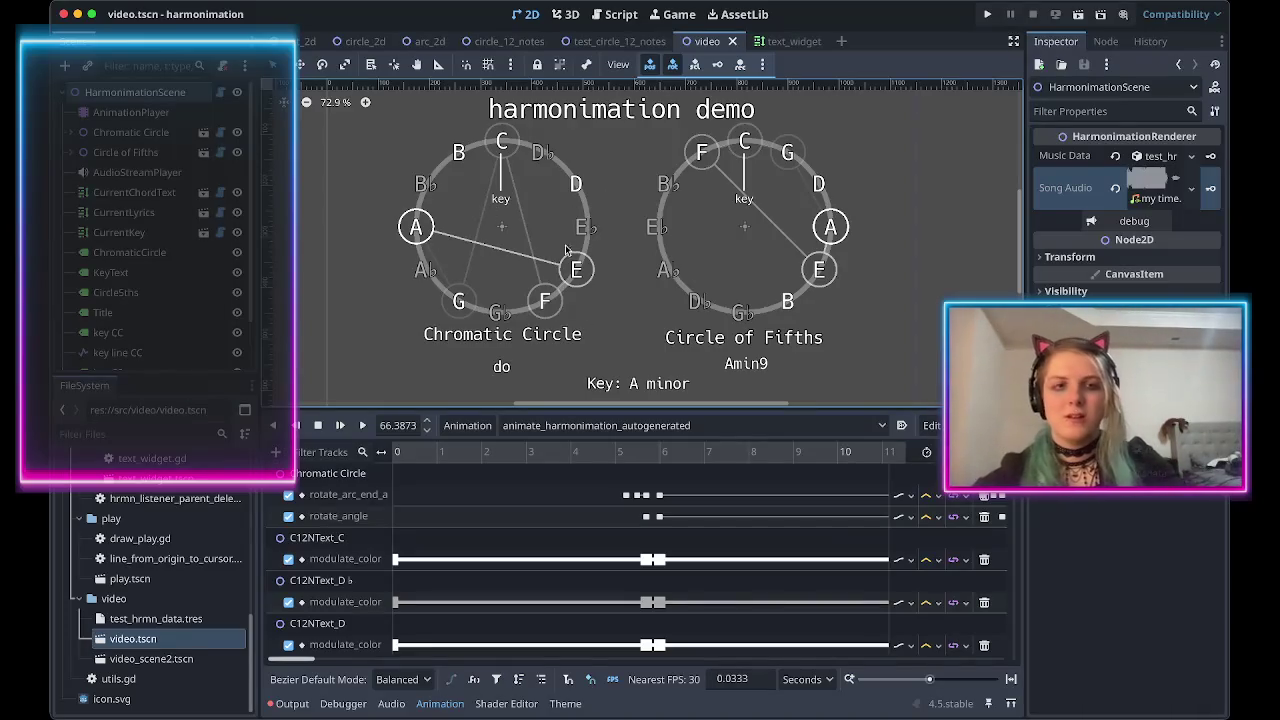
pyautogui.scroll(-2, 213, 251)
pyautogui.scroll(2, 213, 251)
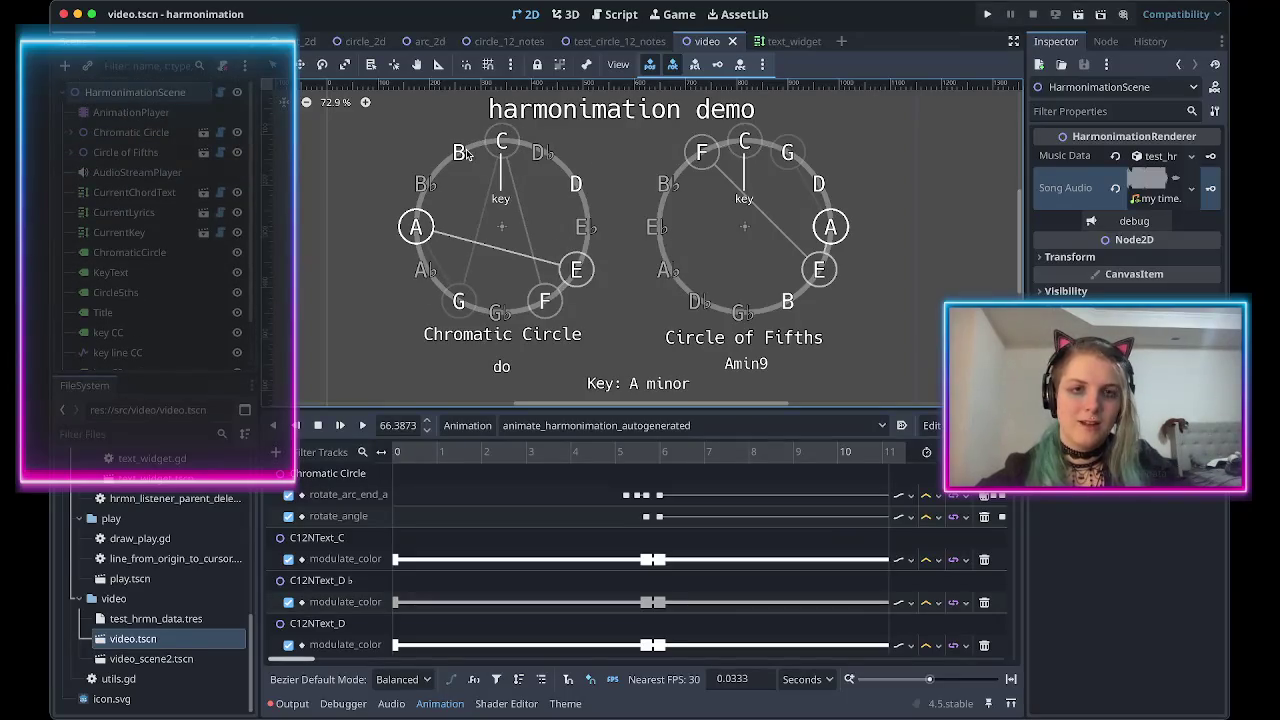
pyautogui.moveTo(466, 152); pyautogui.dragTo(469, 163)
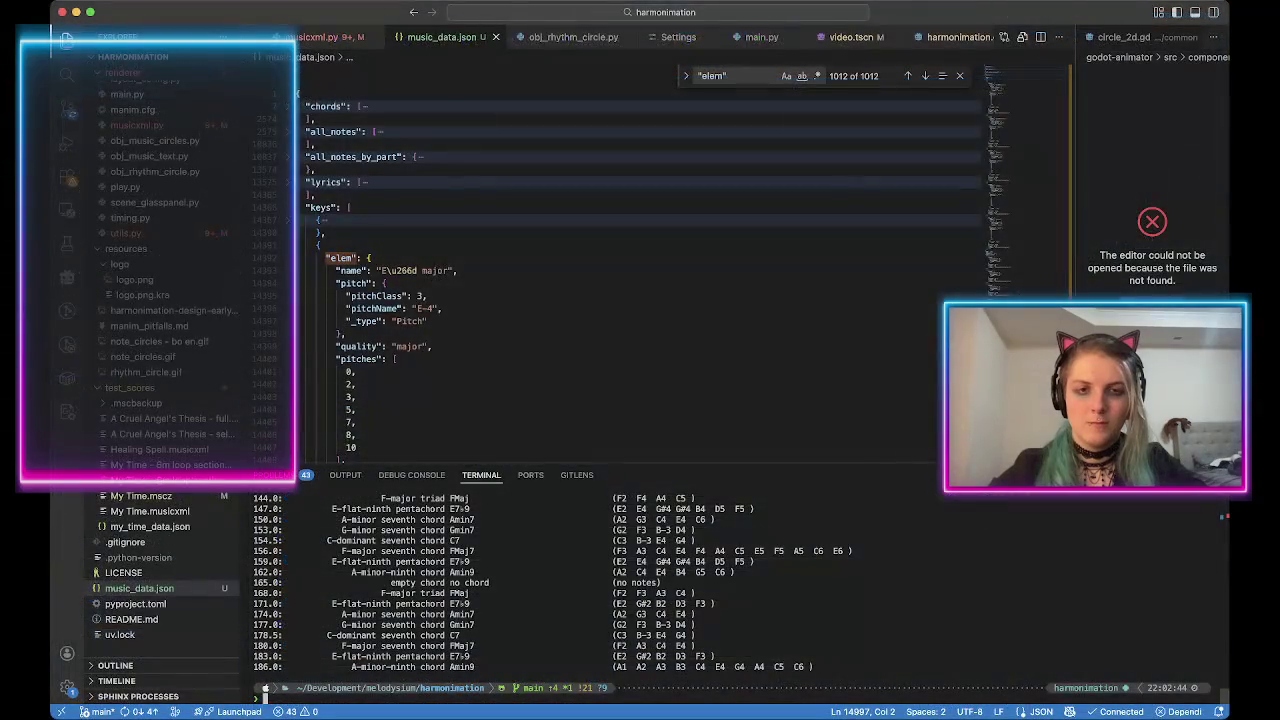
# Review the hrmn_renderer.gd and hrmn_renderer.tscn diffs in Source Control
pyautogui.hotkey('ctrl', 'shift', 'g')
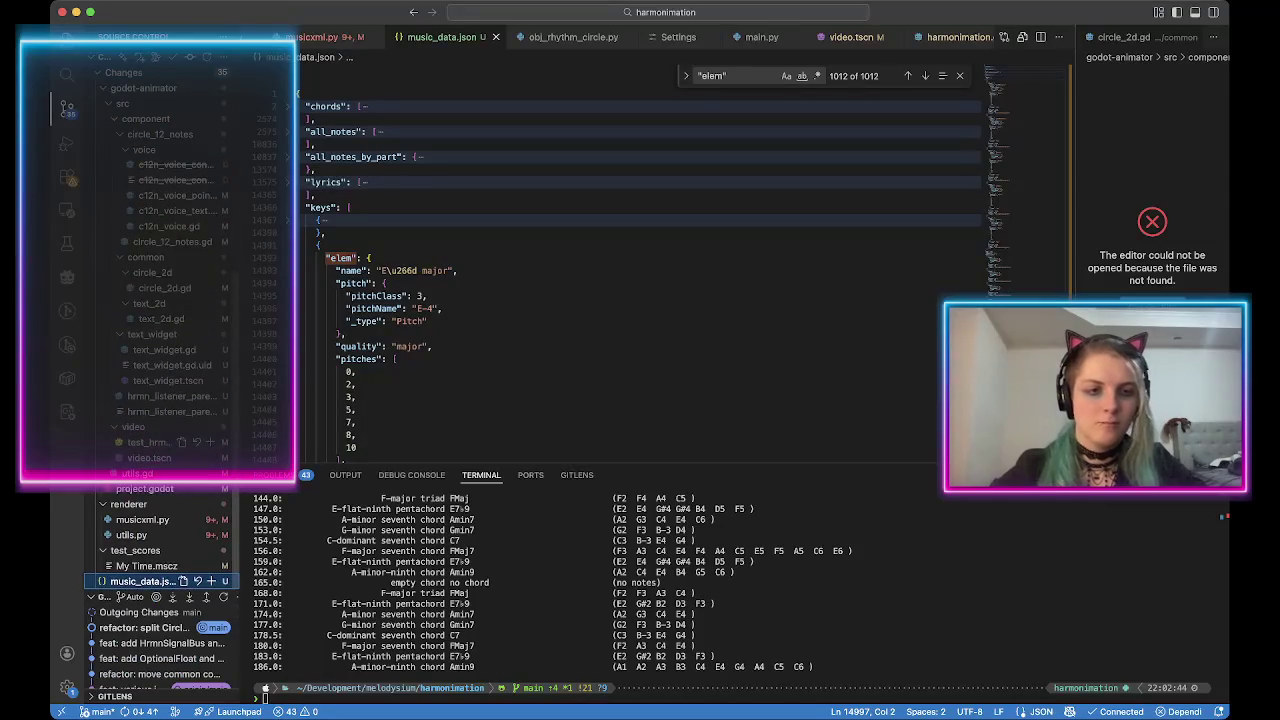
pyautogui.scroll(5, 160, 300)
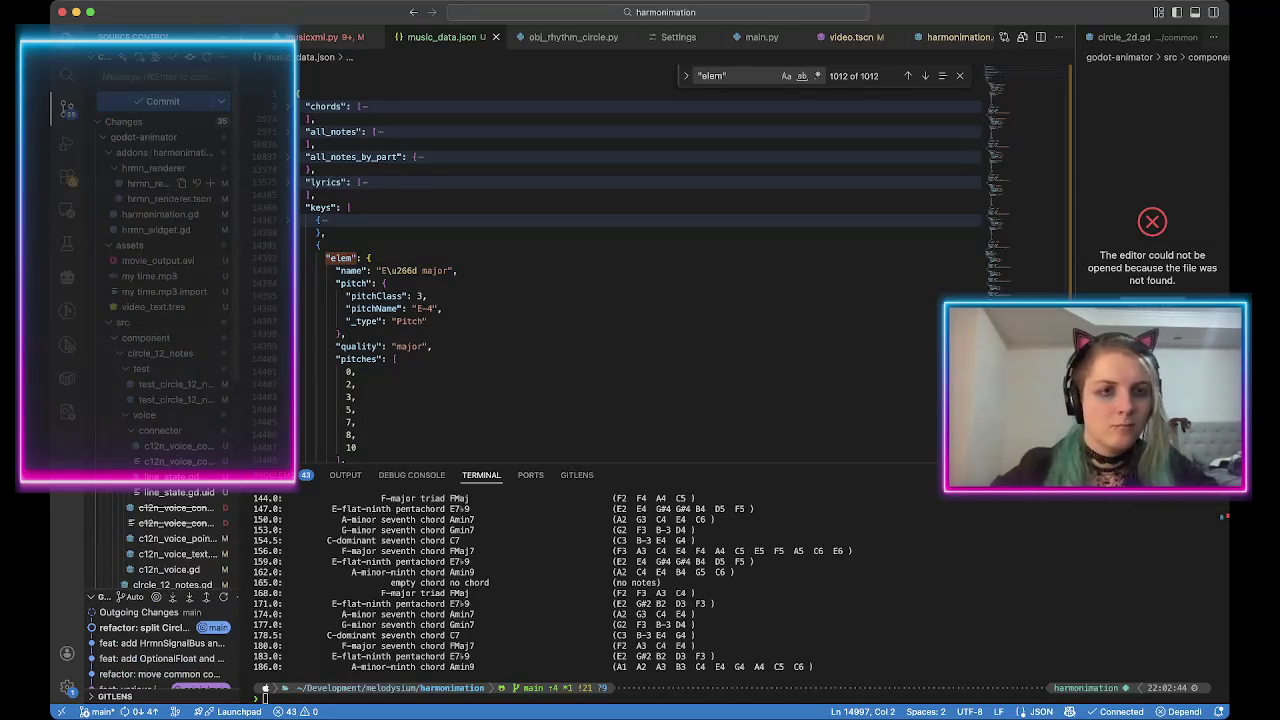
pyautogui.click(148, 183)
pyautogui.scroll(-20, 680, 260)
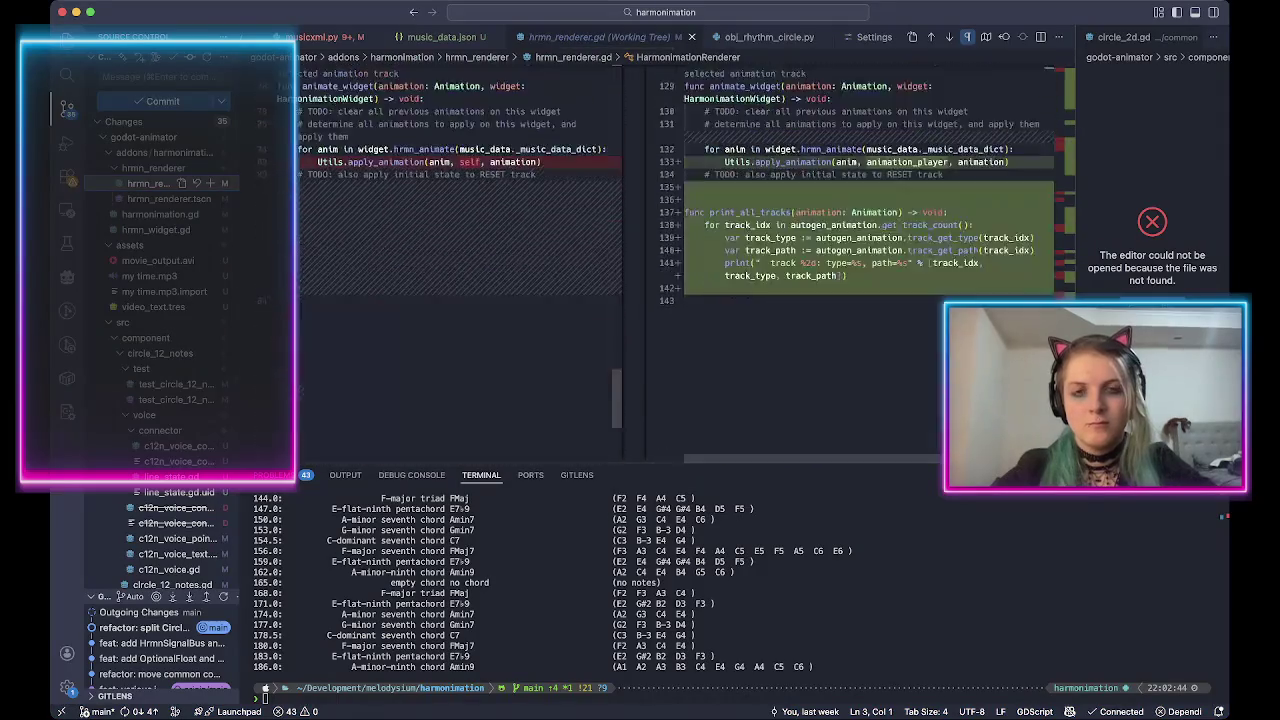
pyautogui.scroll(20, 633, 228)
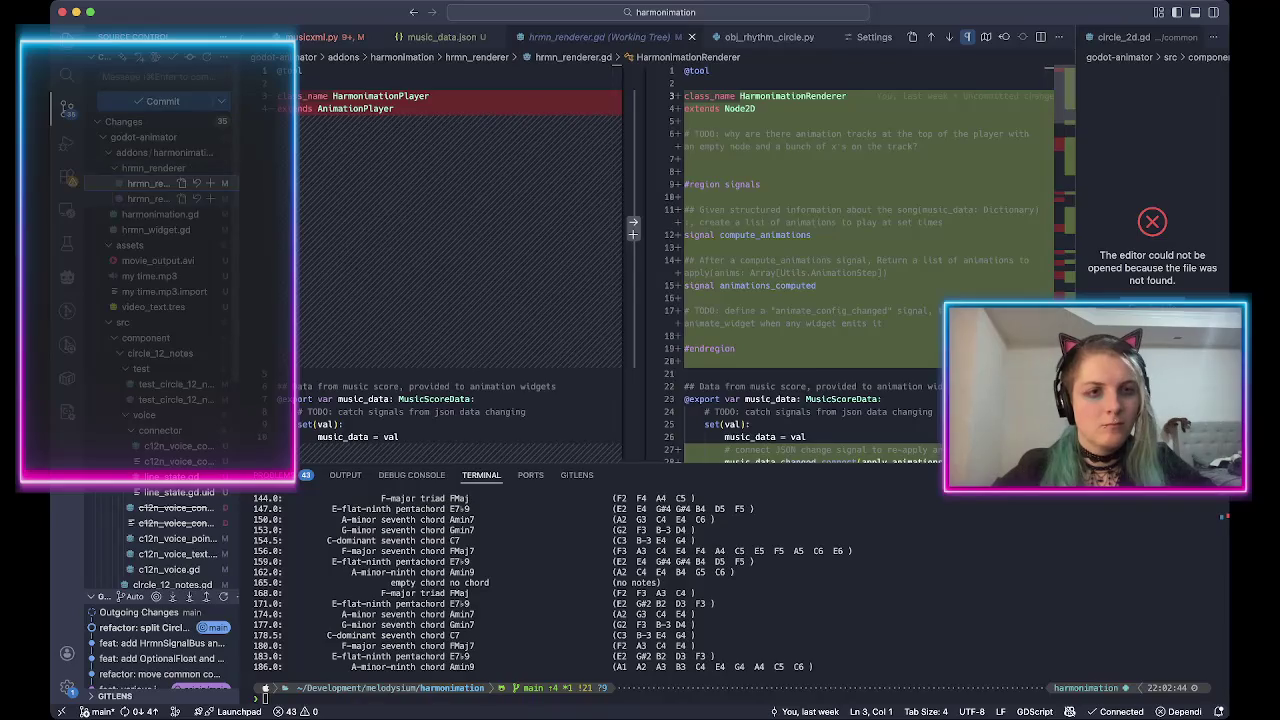
pyautogui.click(150, 198)
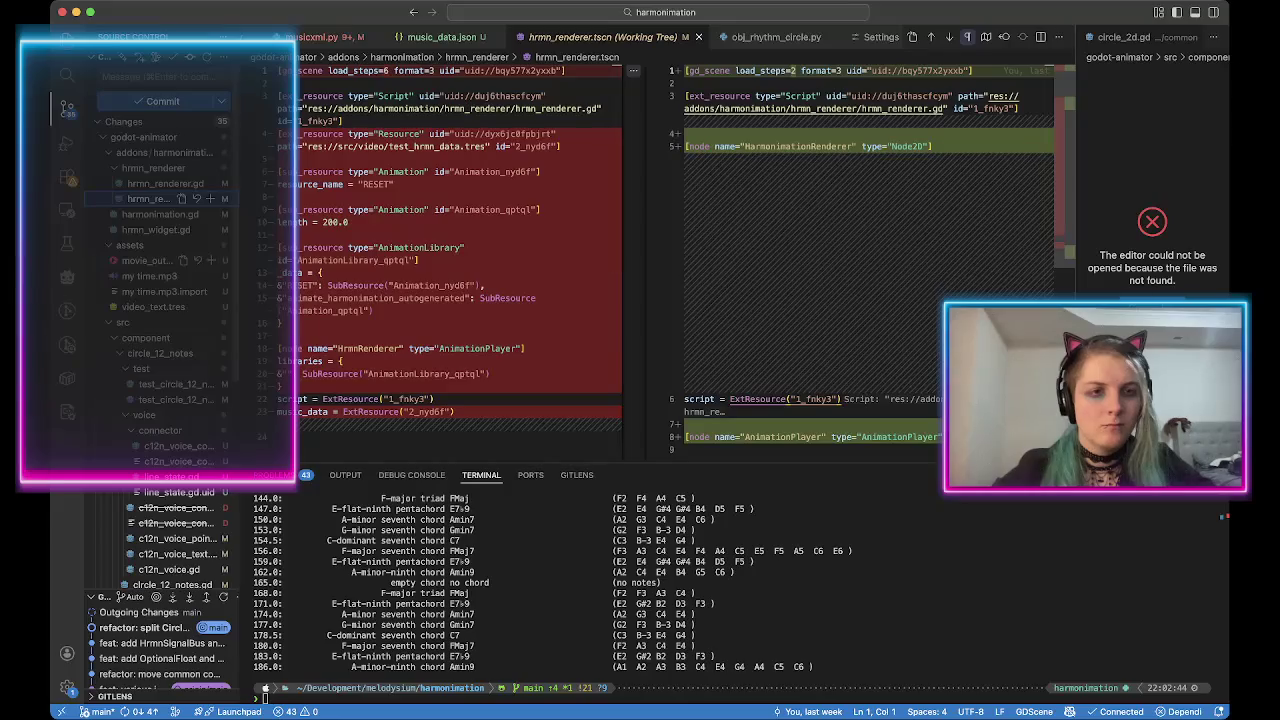
# Inspect movie_output.avi, my time.mp3 and its import file, then stage video_text.tres
pyautogui.click(148, 260)
pyautogui.click(150, 276)
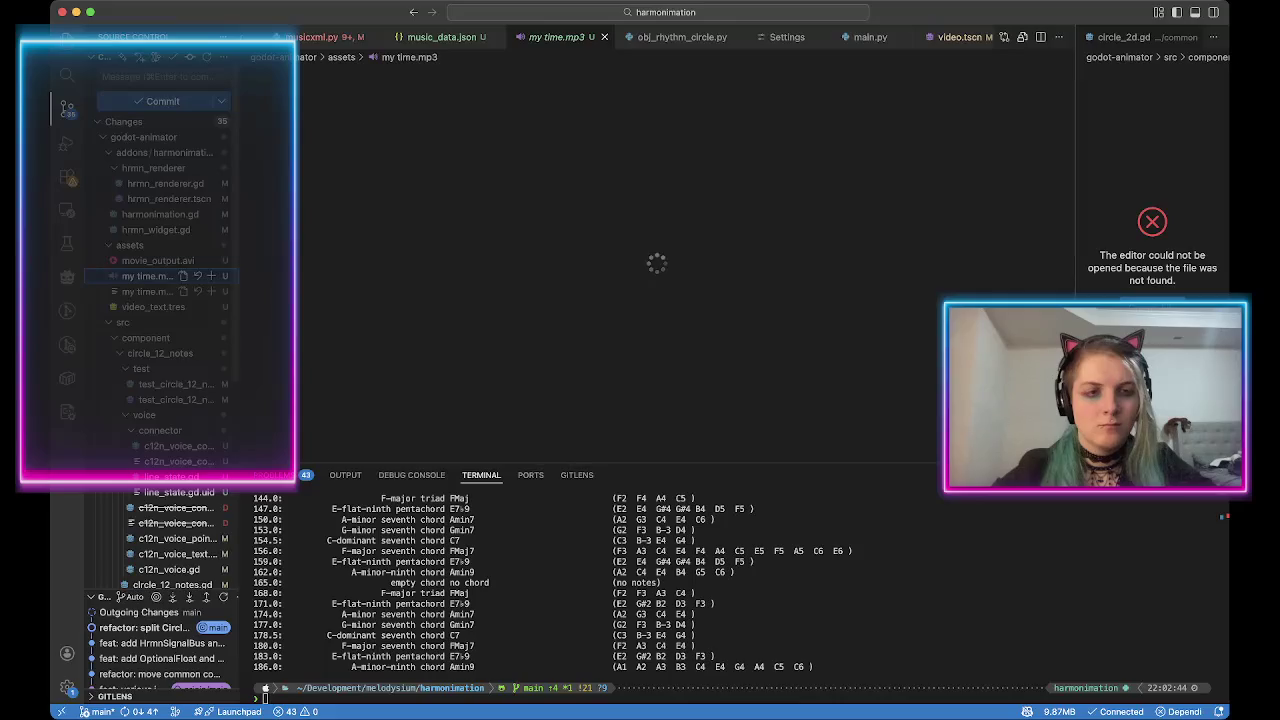
pyautogui.click(150, 291)
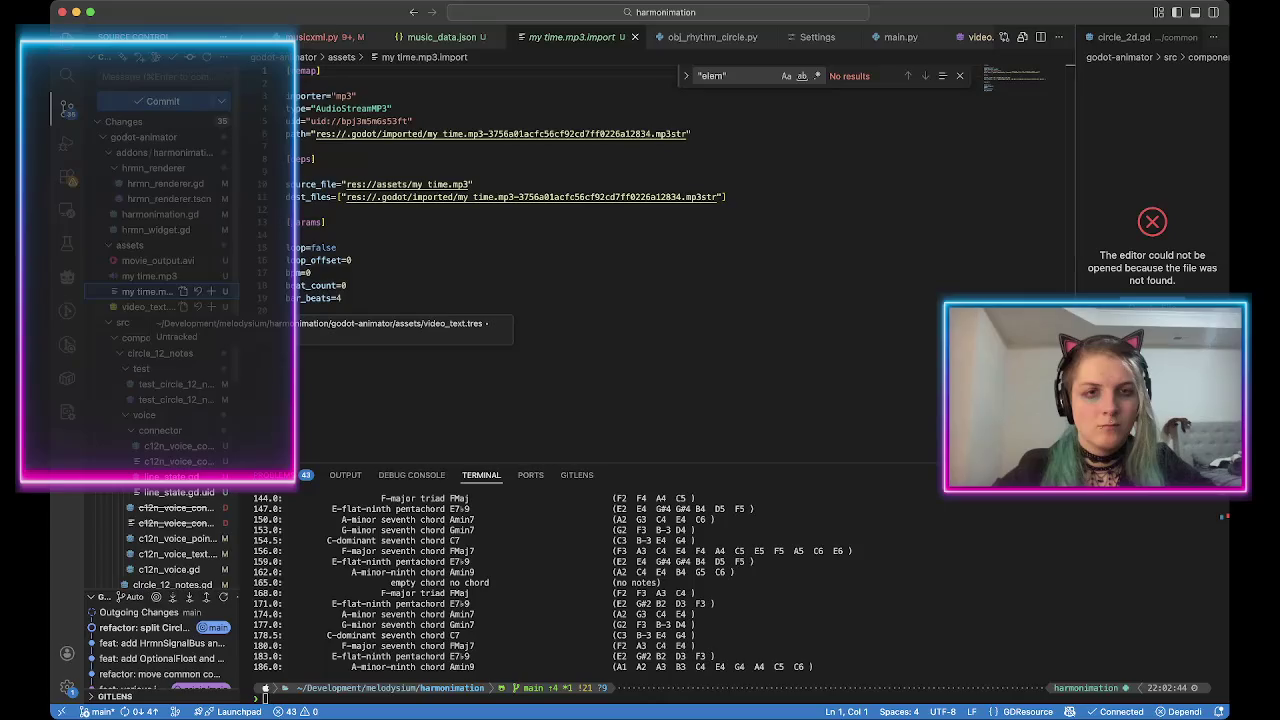
pyautogui.click(145, 306)
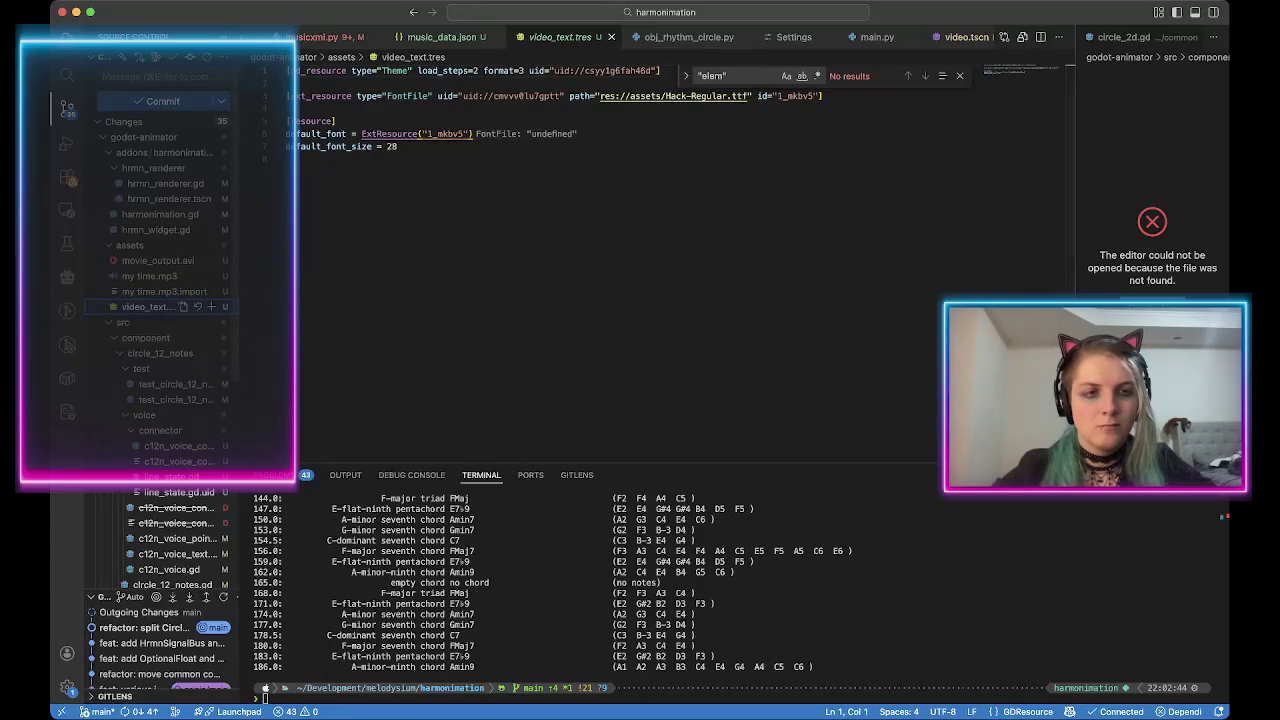
pyautogui.click(210, 306)
pyautogui.click(145, 276)
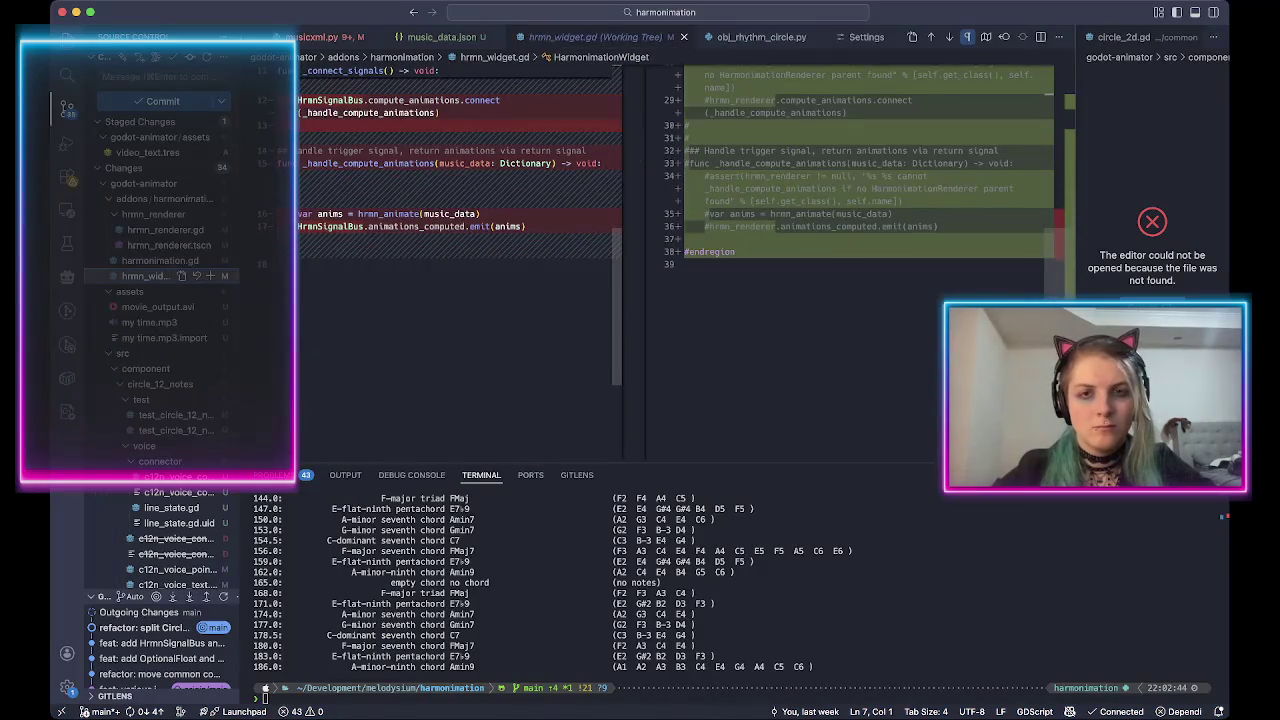
# Review harmonimation.gd's diff and stage the added block in hrmn_widget.gd
pyautogui.scroll(10, 860, 260)
pyautogui.click(145, 260)
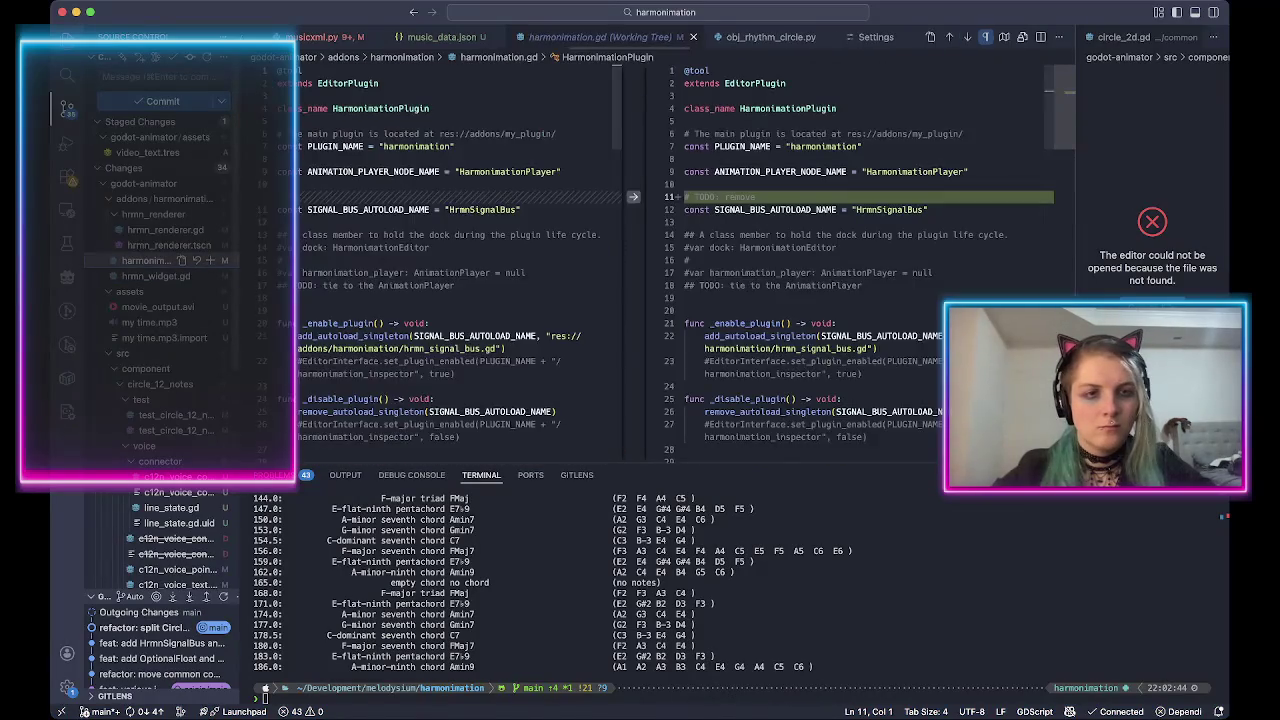
pyautogui.scroll(-2, 570, 260)
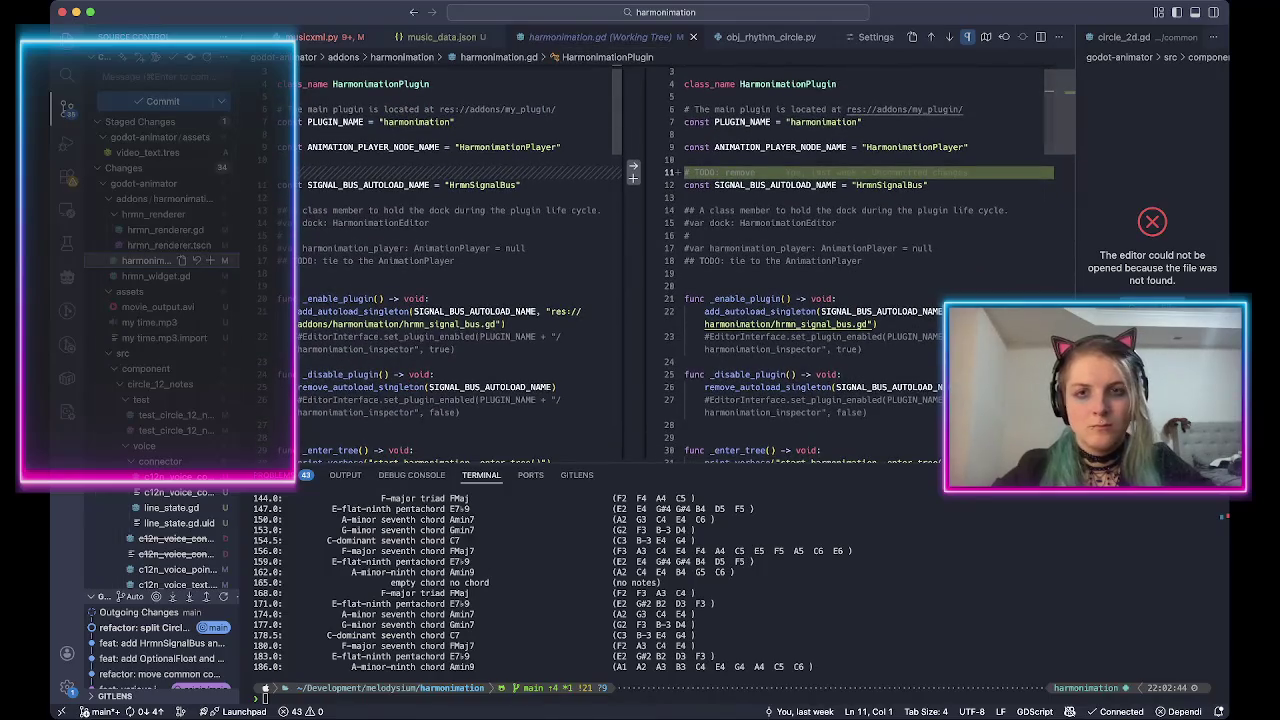
pyautogui.scroll(-9, 860, 260)
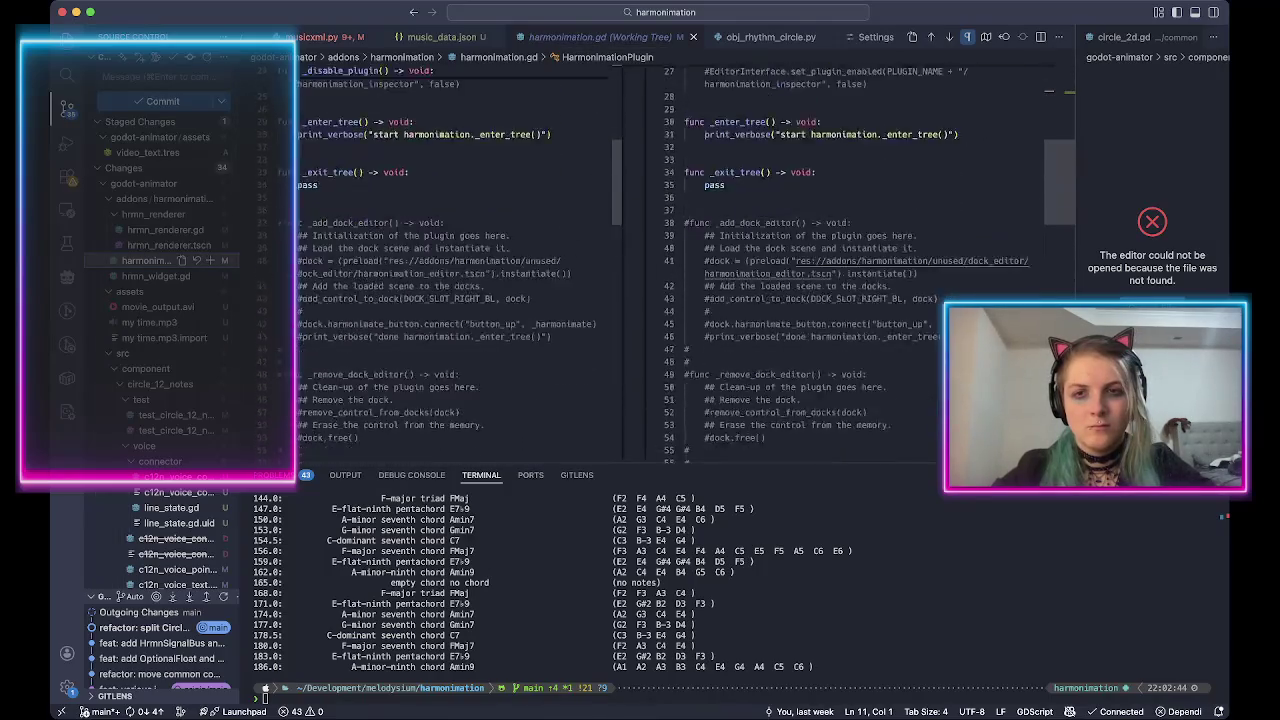
pyautogui.scroll(10, 860, 260)
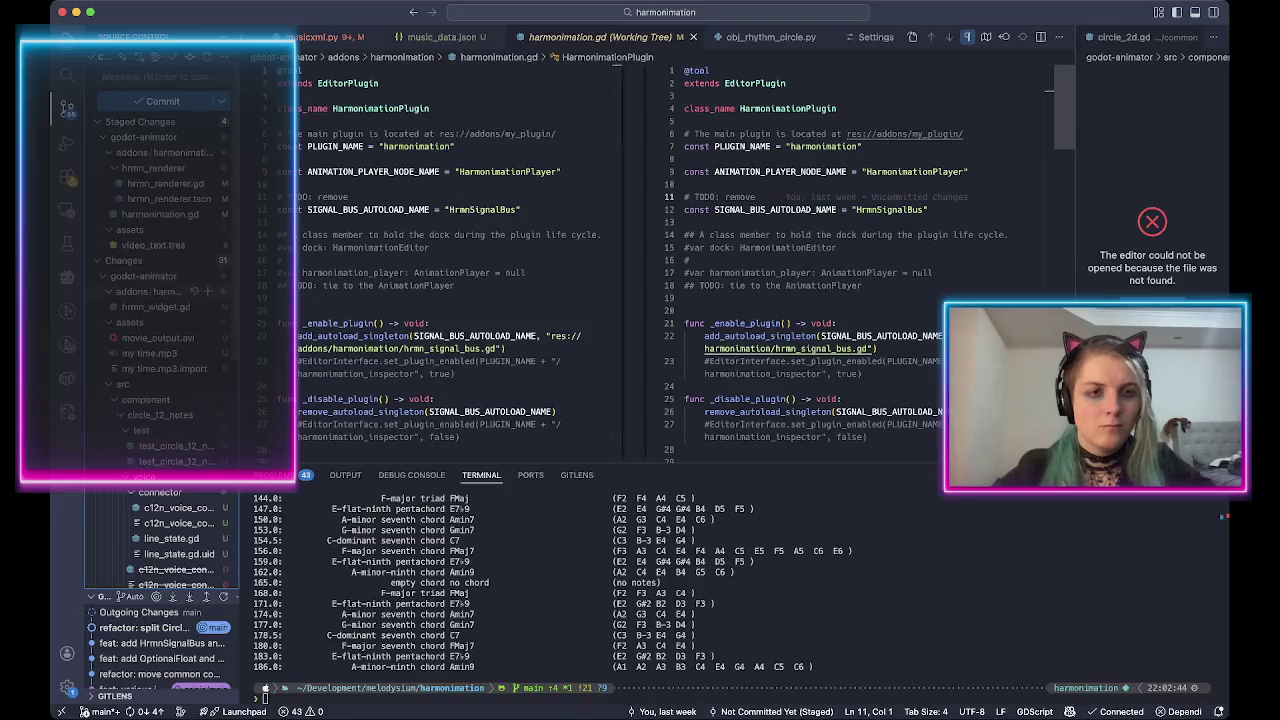
pyautogui.click(145, 307)
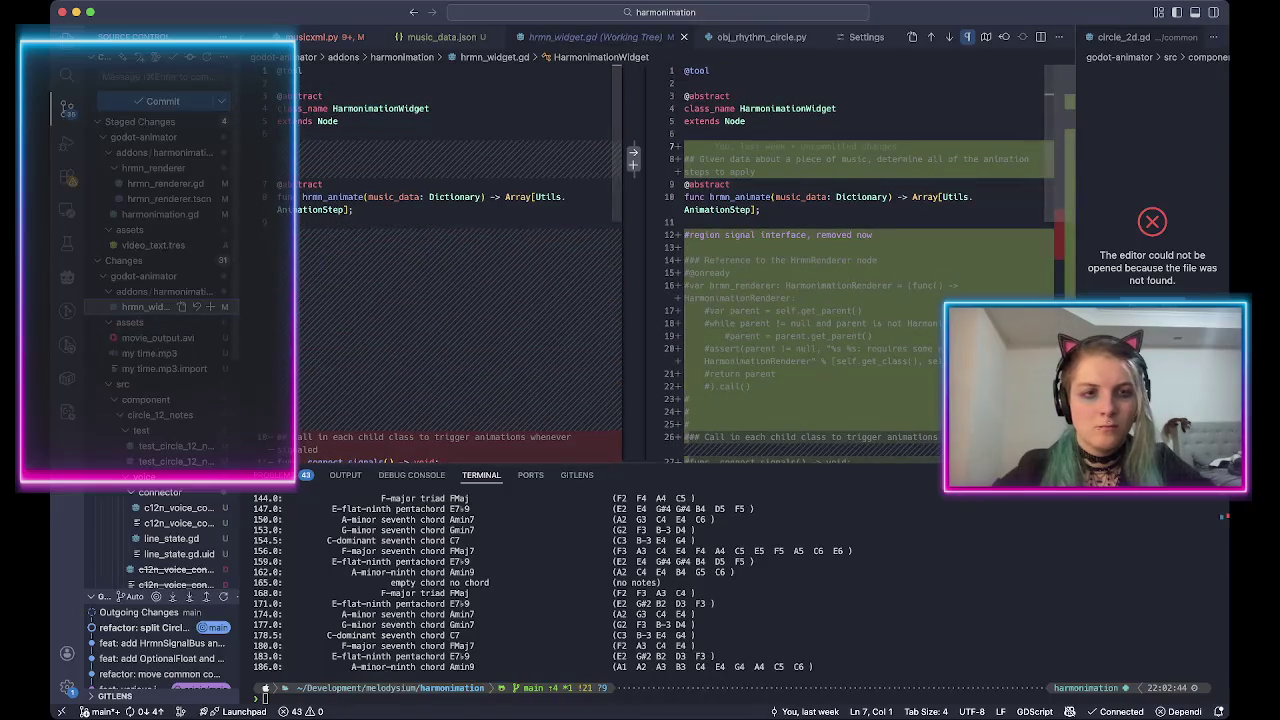
pyautogui.click(633, 164)
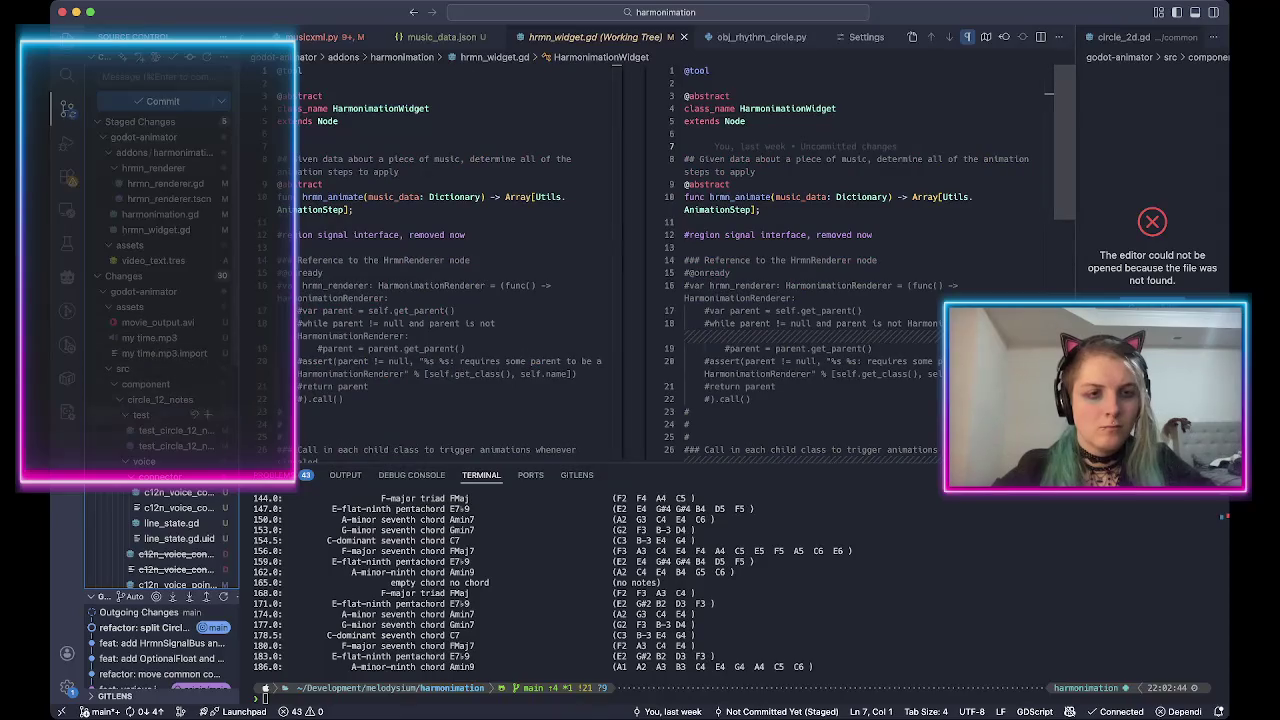
# Review the test_circle_12_notes.gd and test_circle_12_notes.tscn diffs
pyautogui.click(150, 430)
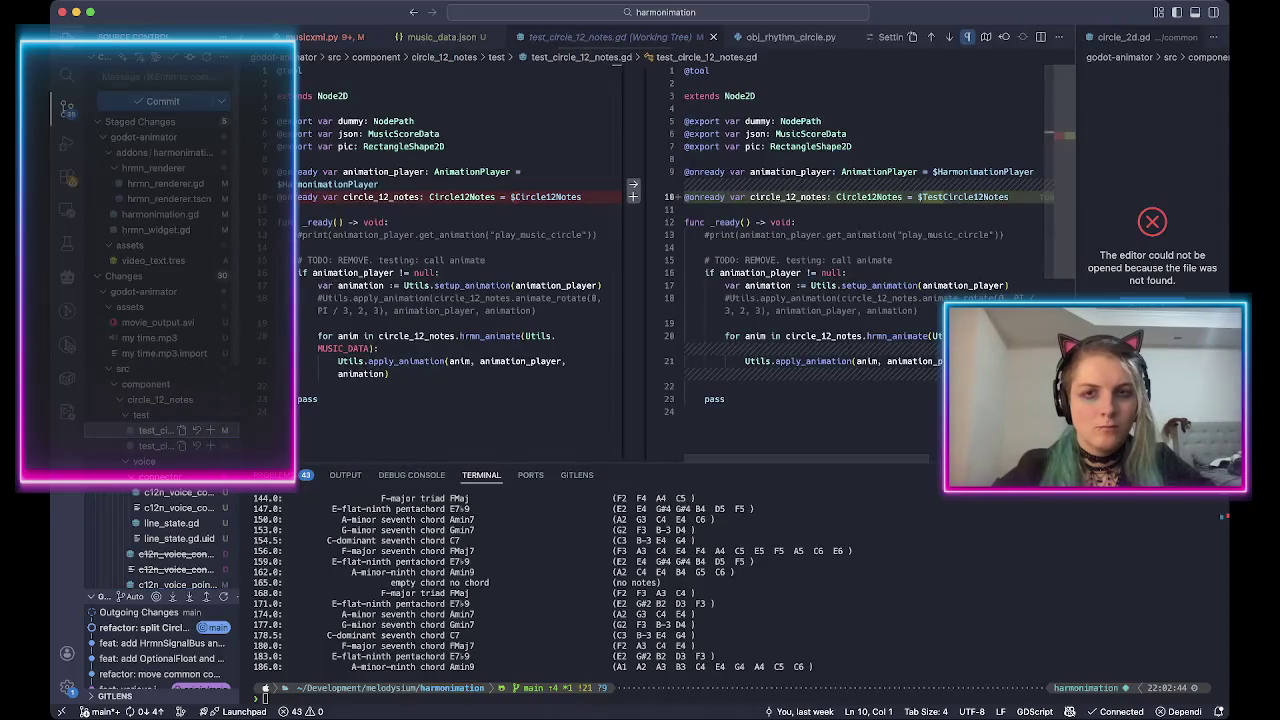
pyautogui.click(155, 445)
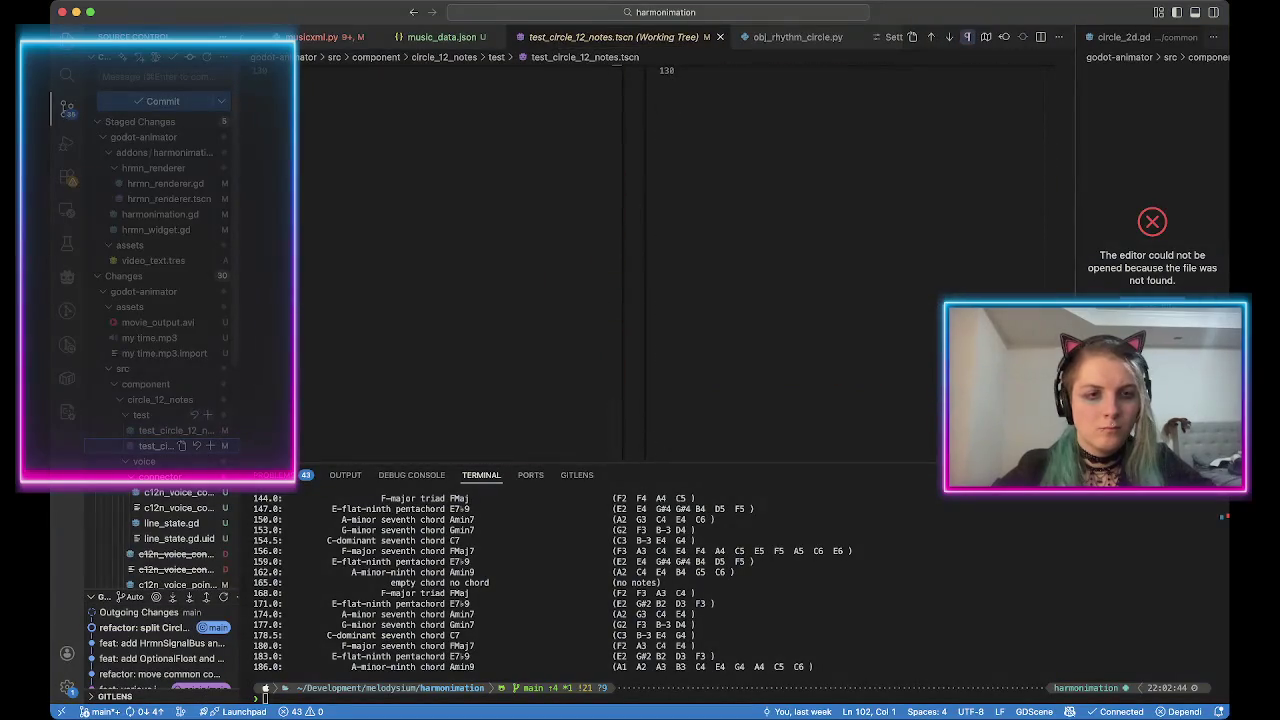
pyautogui.scroll(-2, 160, 300)
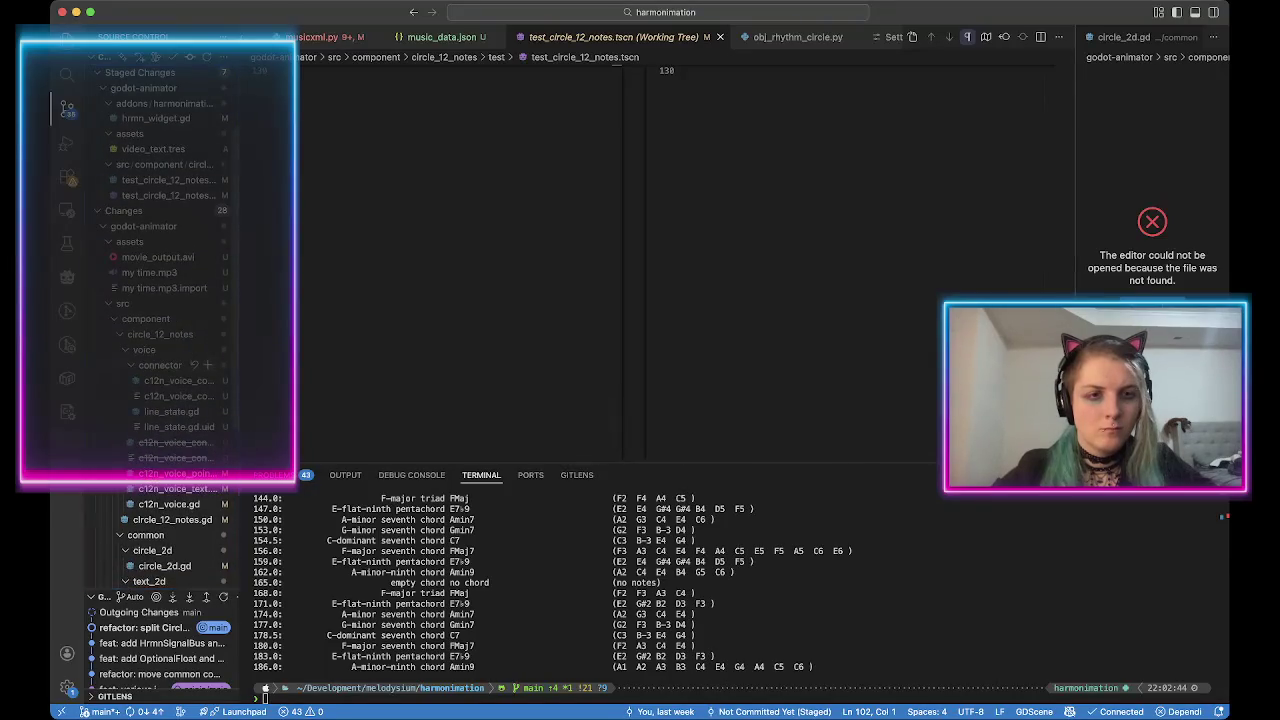
pyautogui.scroll(-2, 190, 442)
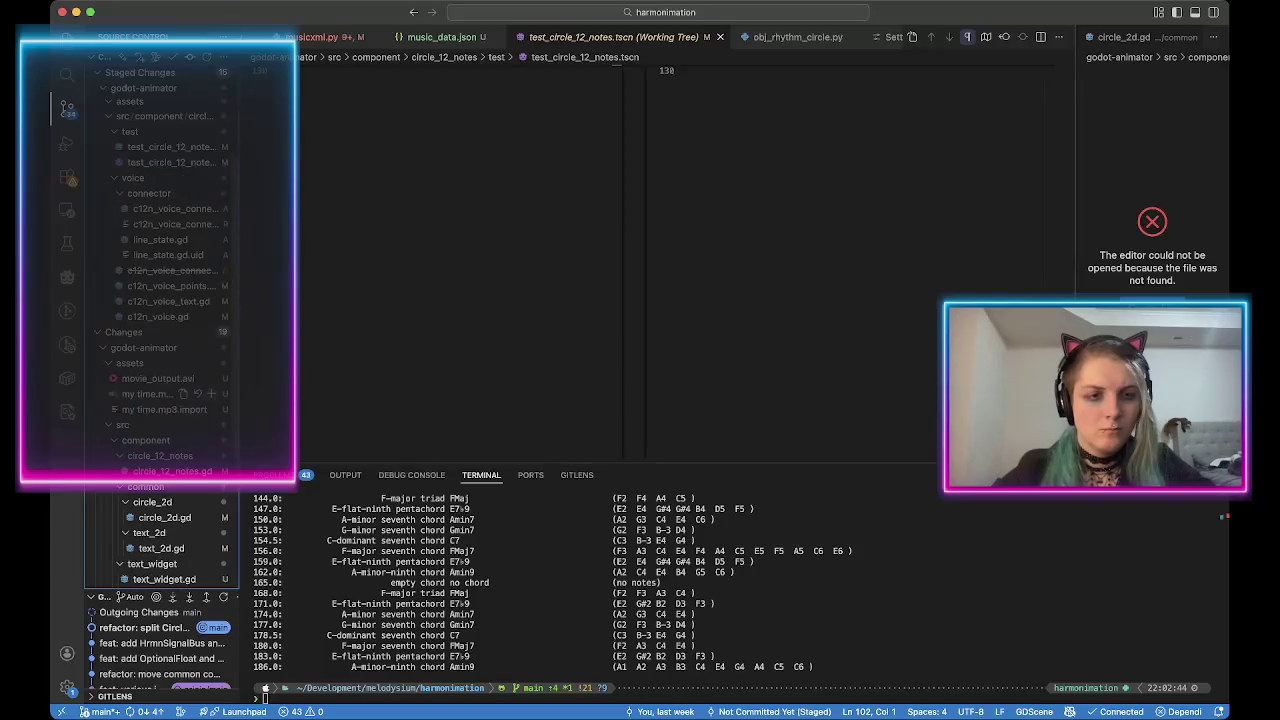
pyautogui.scroll(-3, 160, 400)
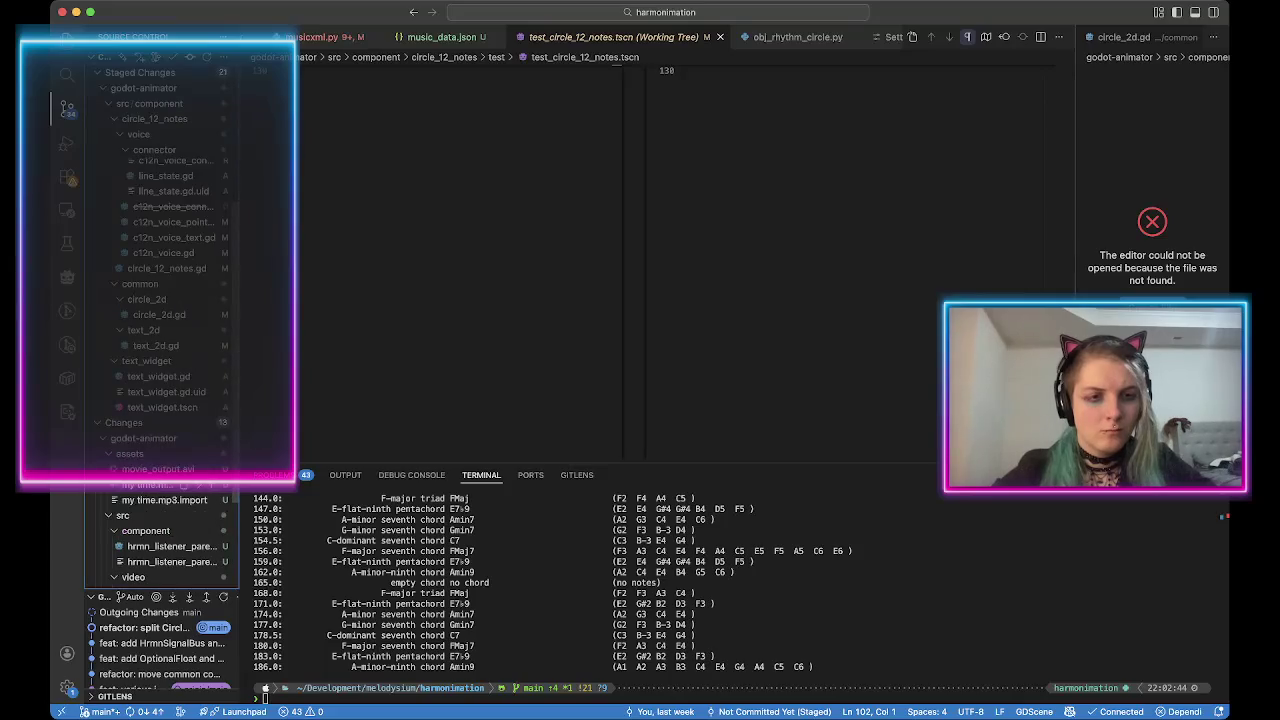
pyautogui.scroll(-3, 160, 498)
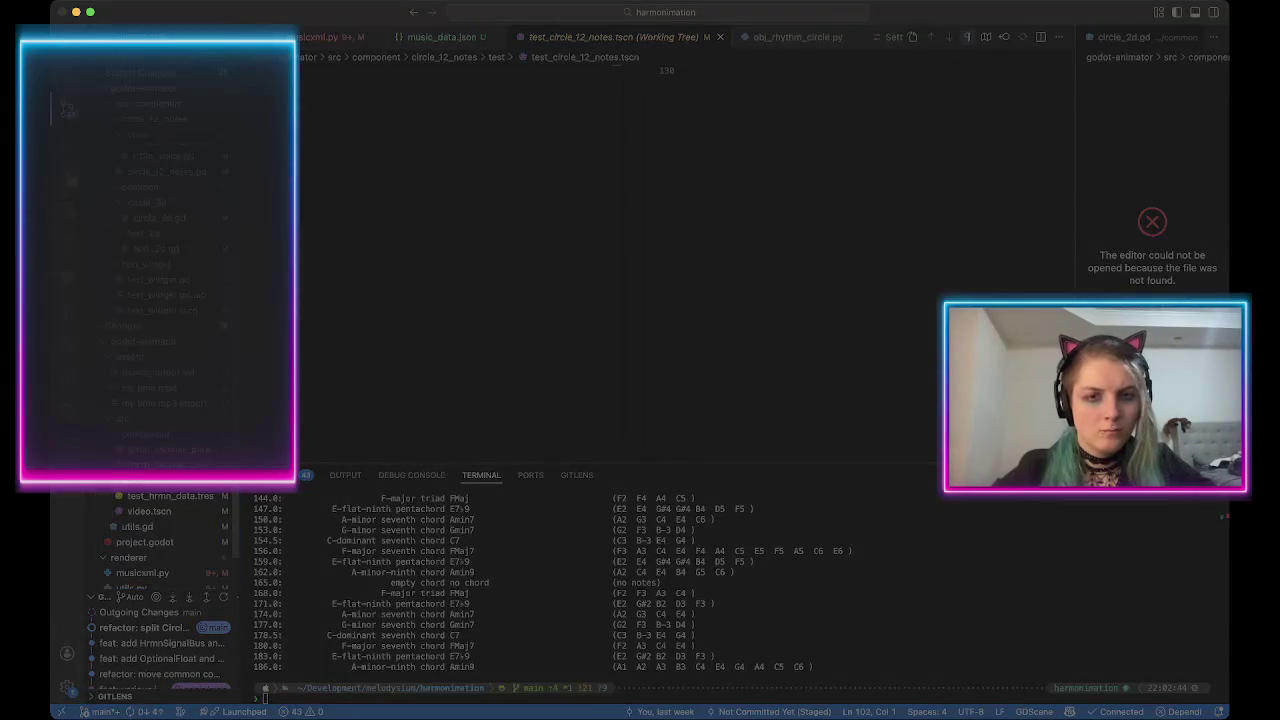
# Review the hrmn_listener_parent_delegate, test_hrmn_data.tres and video.tscn diffs, then return to Godot
pyautogui.click(150, 449)
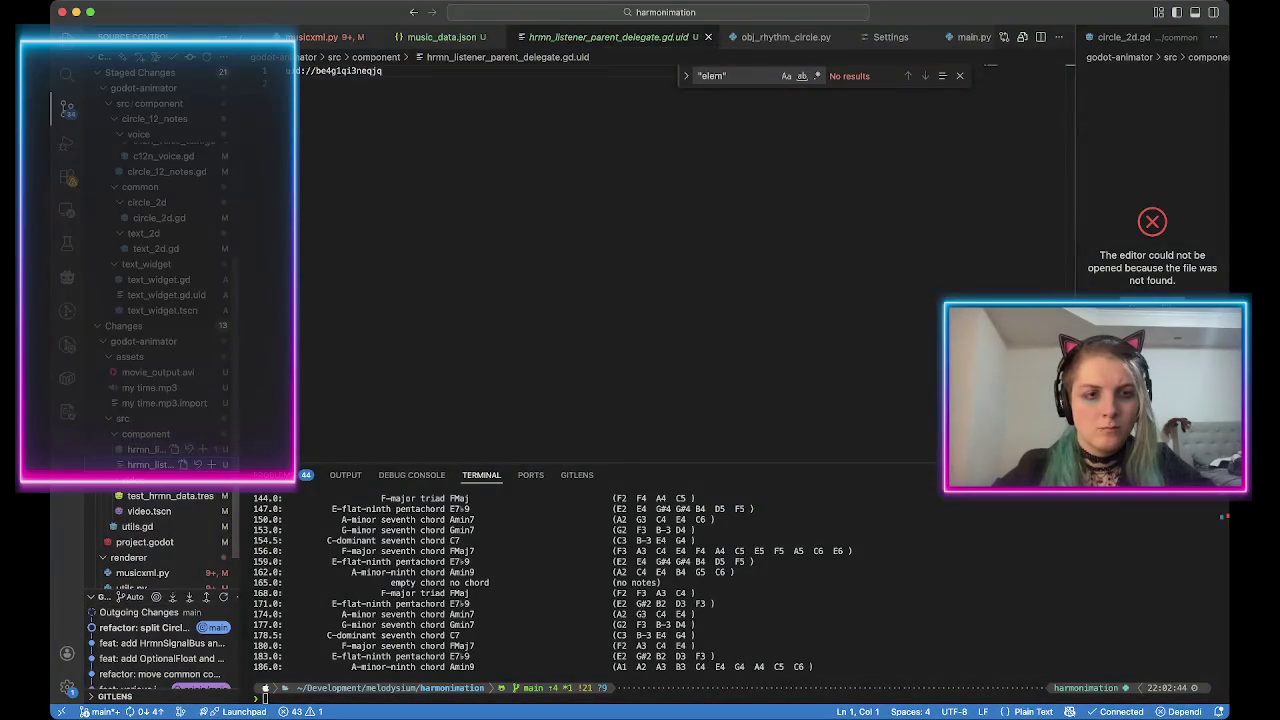
pyautogui.click(150, 449)
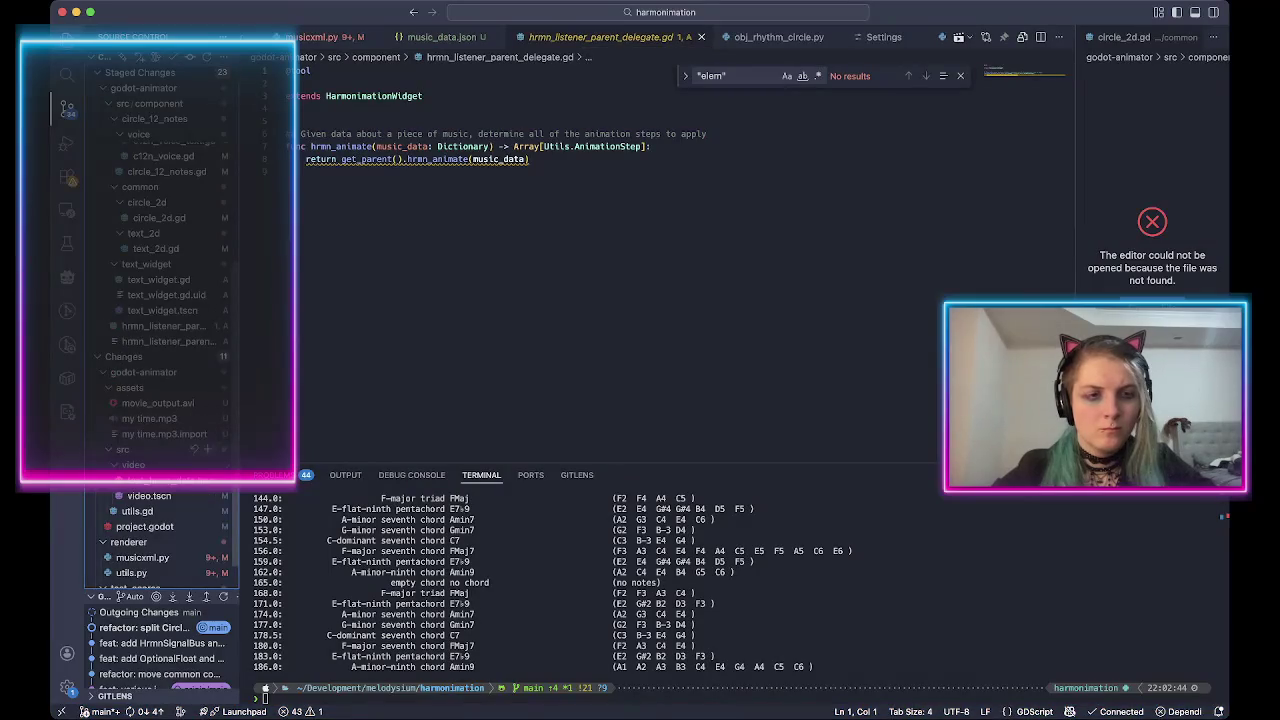
pyautogui.scroll(-2, 168, 468)
pyautogui.click(150, 441)
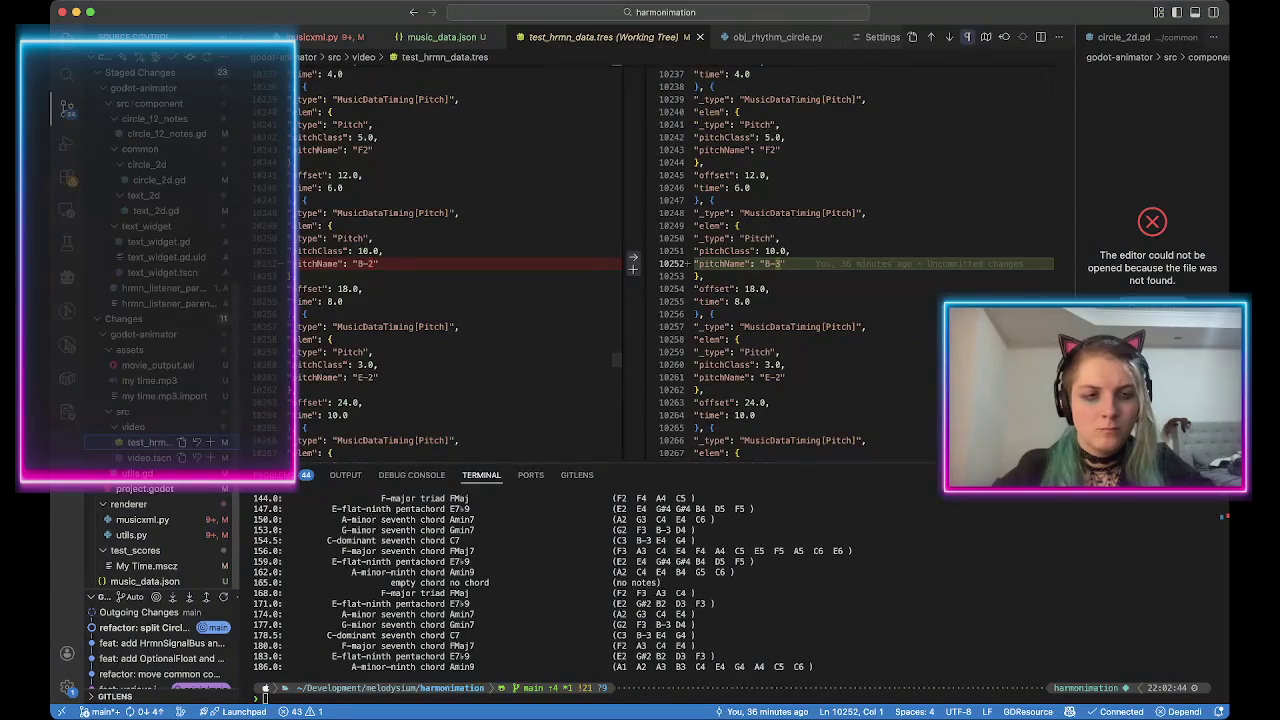
pyautogui.click(150, 457)
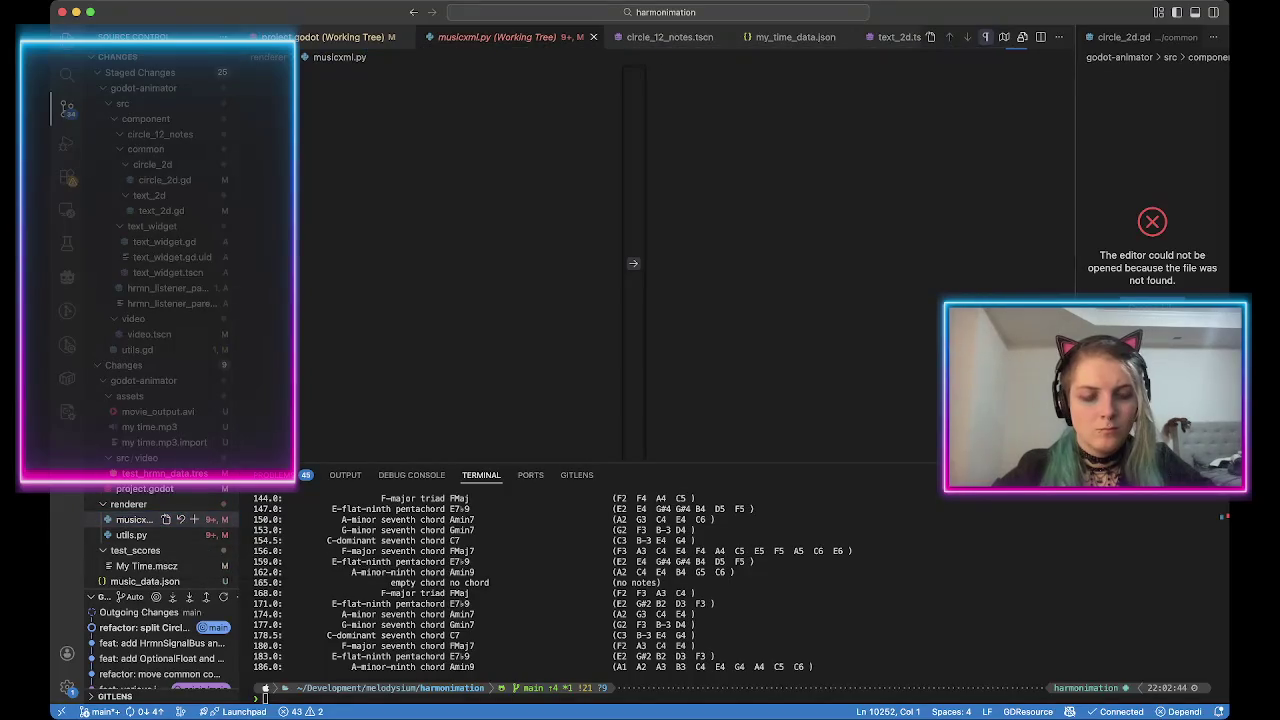
pyautogui.press('super+Tab')
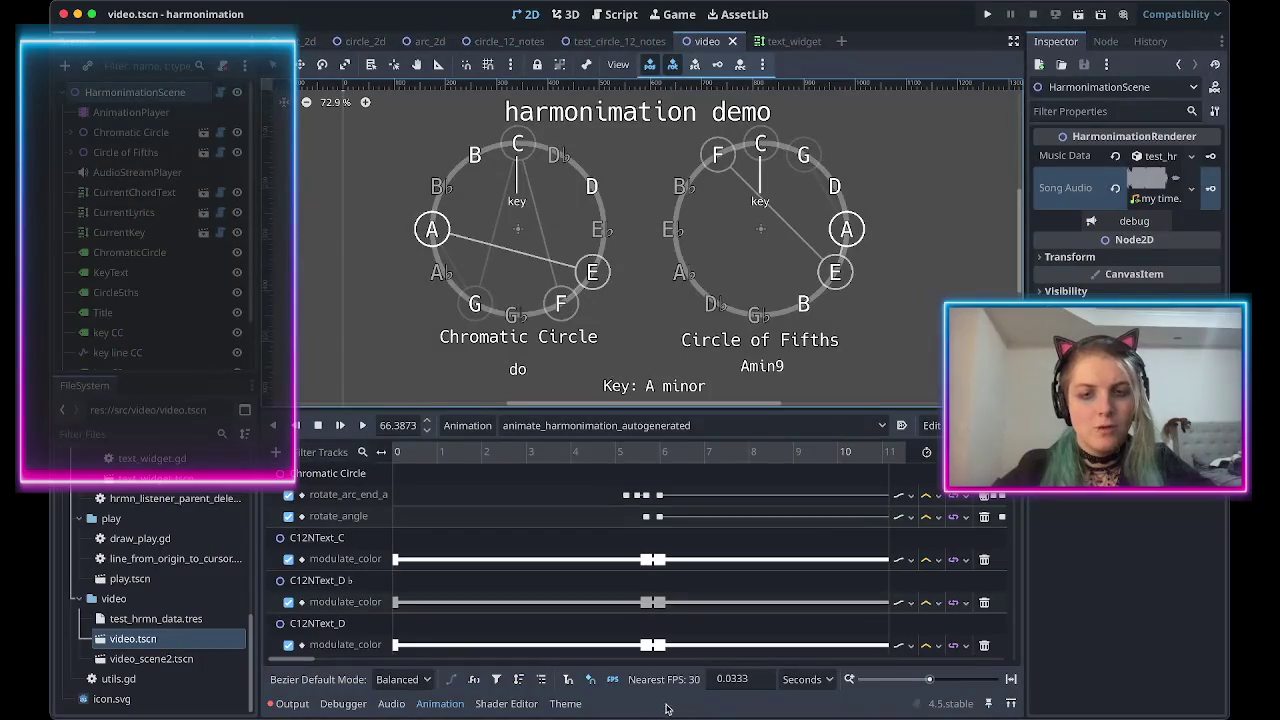